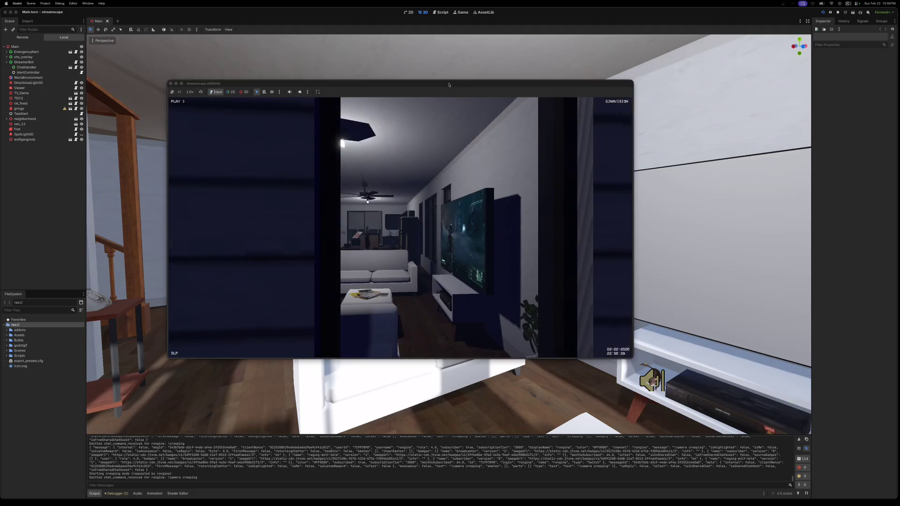
Step: Move the streamscape game window to the upper left and enlarge it, then stop the game with Escape
{"action": "left_click_drag", "start_coordinate": [449, 85], "coordinate": [300, 17]}
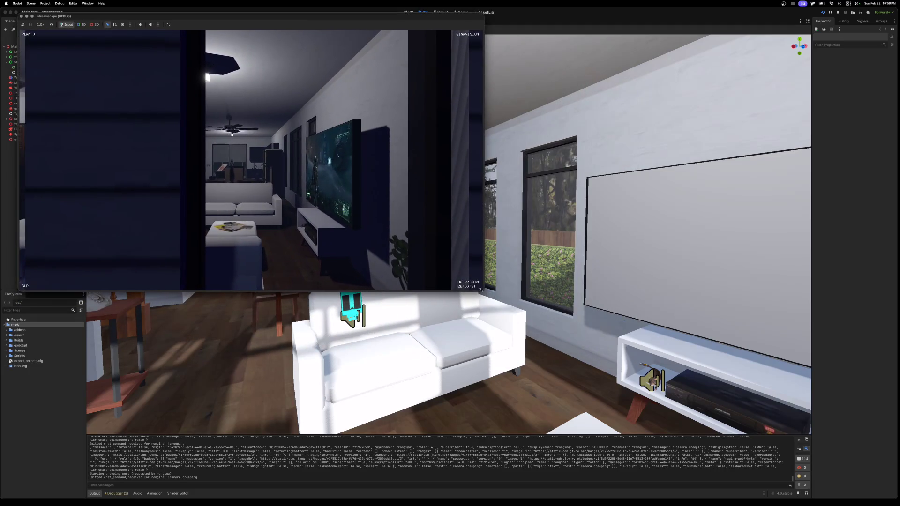
{"action": "mouse_move", "coordinate": [483, 290]}
{"action": "left_mouse_down"}
{"action": "mouse_move", "coordinate": [815, 474]}
{"action": "mouse_move", "coordinate": [887, 492]}
{"action": "left_mouse_up"}
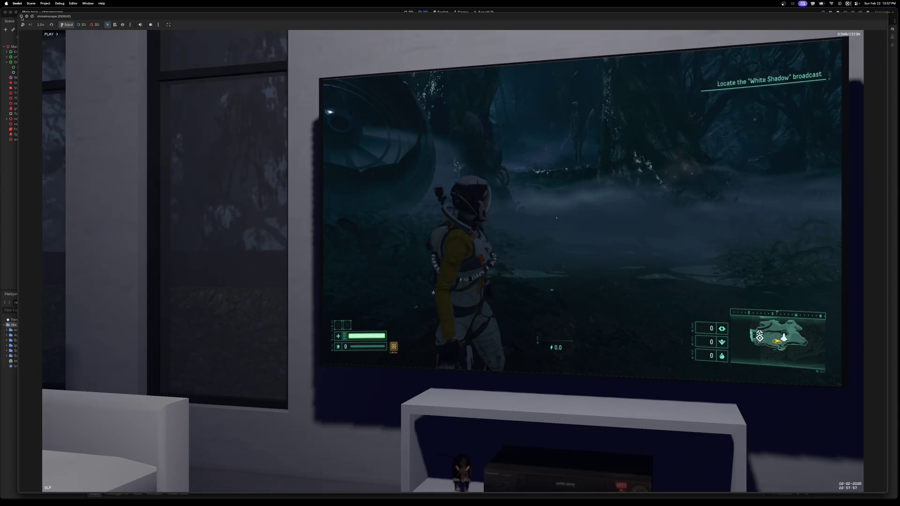
{"action": "key", "text": "Escape"}
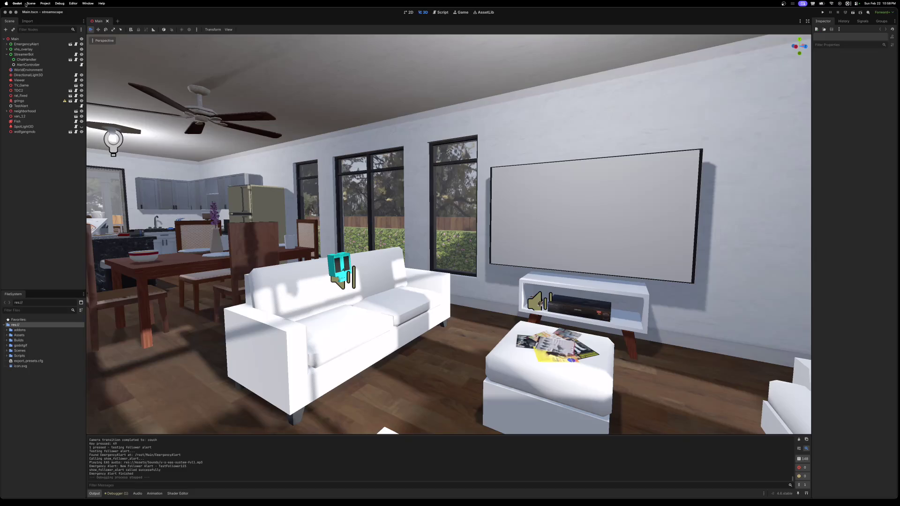
Step: Quit streamscape to the Project List and reopen the streamscape project
{"action": "left_click", "coordinate": [19, 3]}
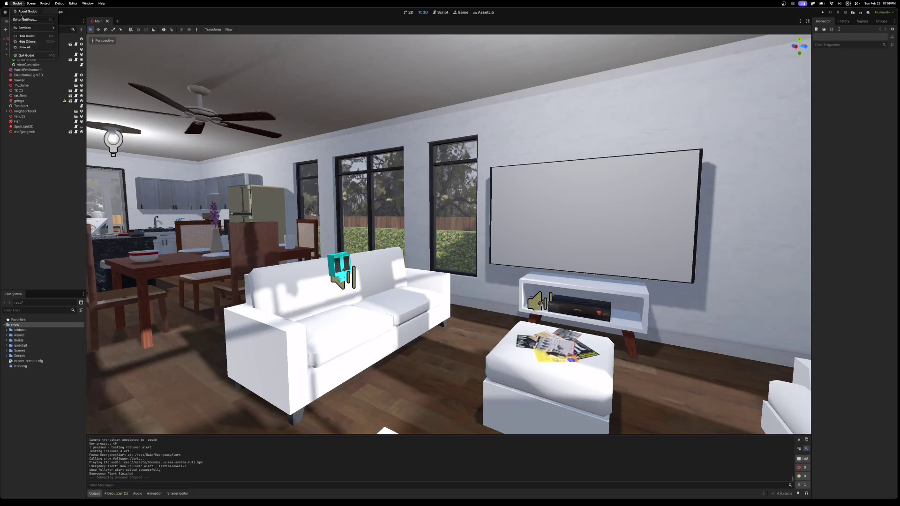
{"action": "mouse_move", "coordinate": [33, 5]}
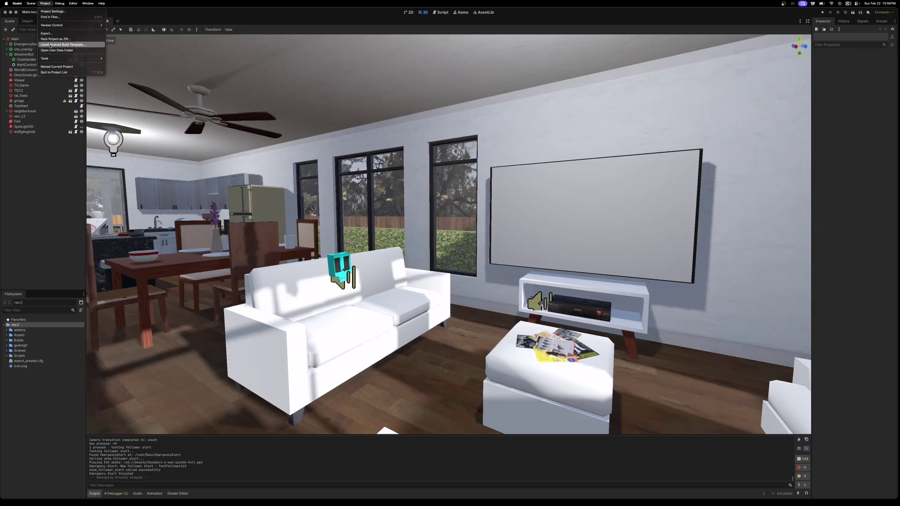
{"action": "left_click", "coordinate": [53, 73]}
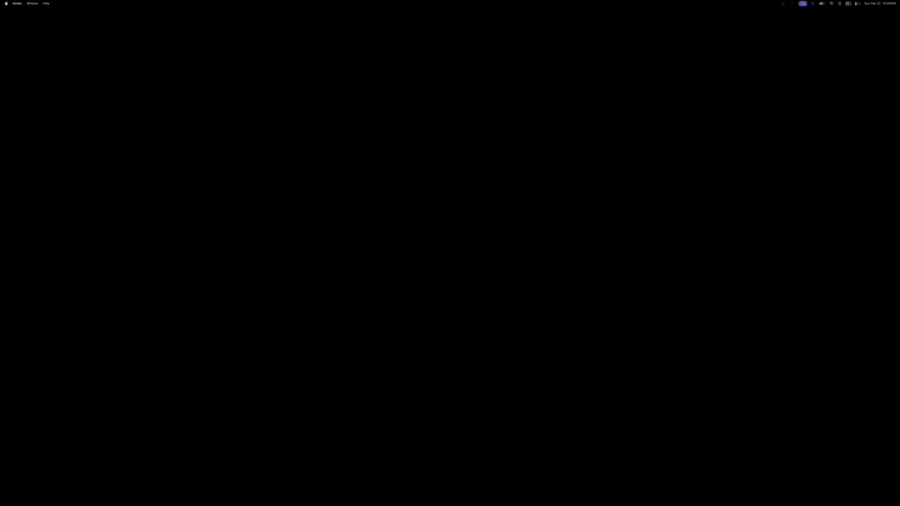
{"action": "left_click", "coordinate": [400, 145]}
{"action": "double_click", "coordinate": [369, 145]}
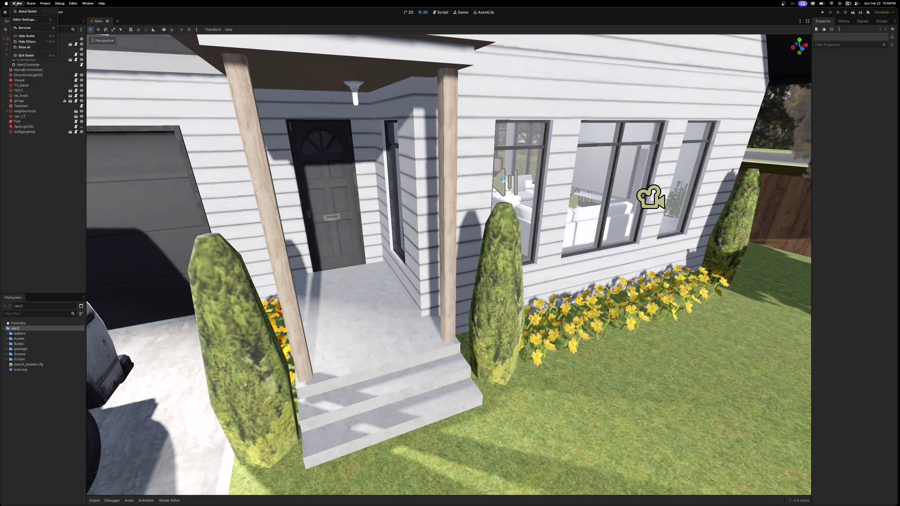
Step: Quit back to the Project List and open the theoffice project
{"action": "left_click", "coordinate": [44, 4]}
{"action": "left_click", "coordinate": [54, 72]}
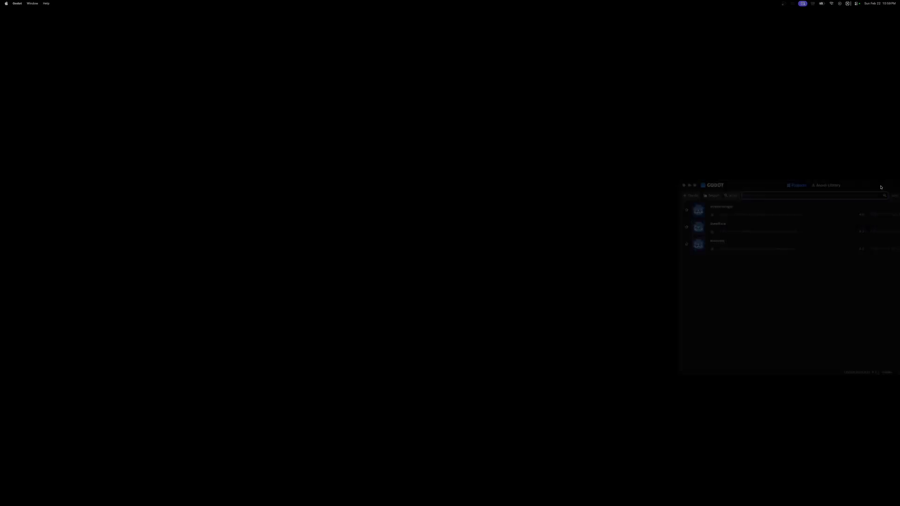
{"action": "left_click", "coordinate": [499, 167]}
{"action": "double_click", "coordinate": [499, 168]}
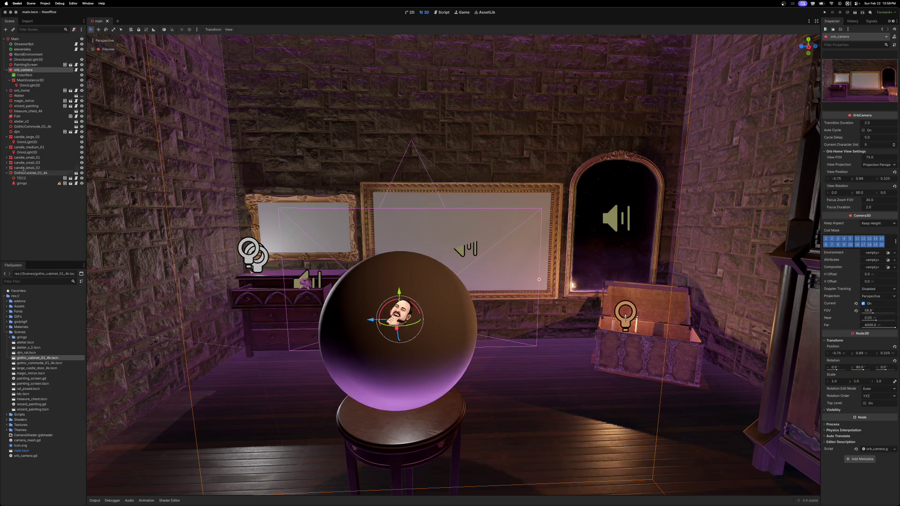
Step: Collapse GothicCabinet_01_4k, toggle the Atelier walls off and on, and orbit toward the paintings
{"action": "left_click", "coordinate": [7, 174]}
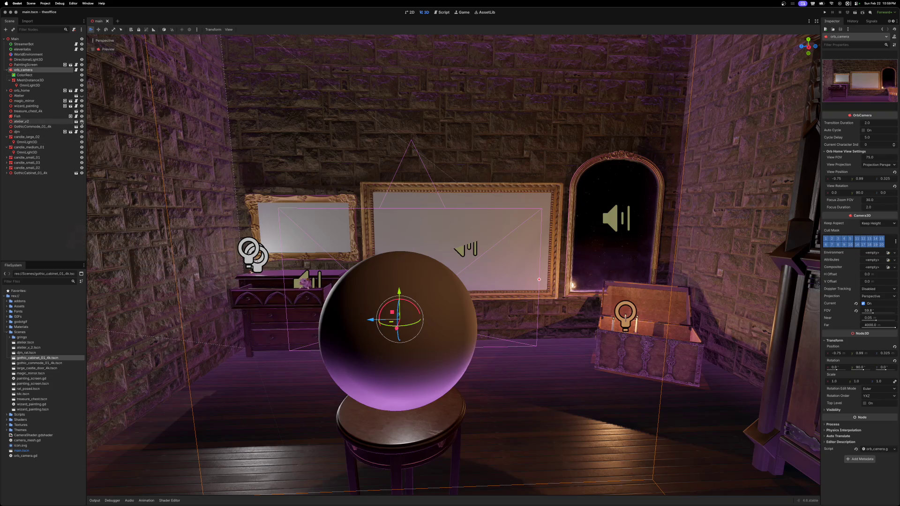
{"action": "left_click", "coordinate": [82, 121]}
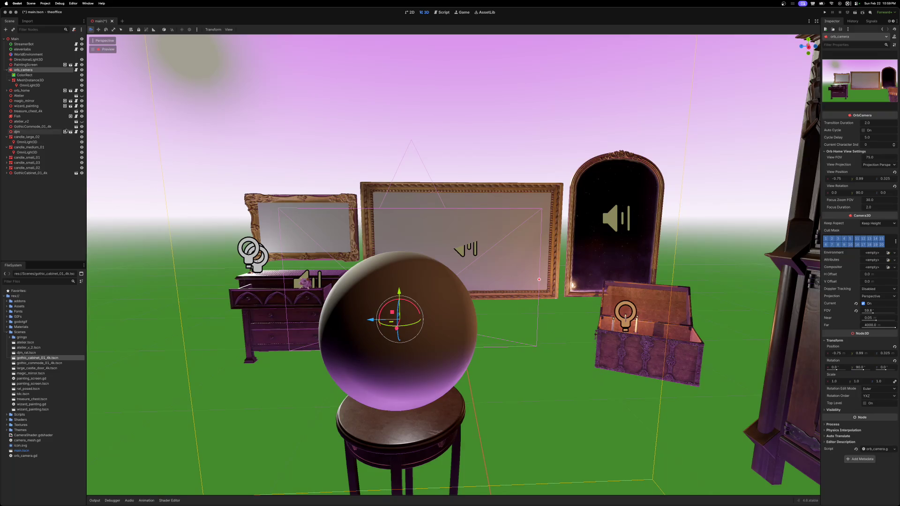
{"action": "left_click", "coordinate": [82, 96]}
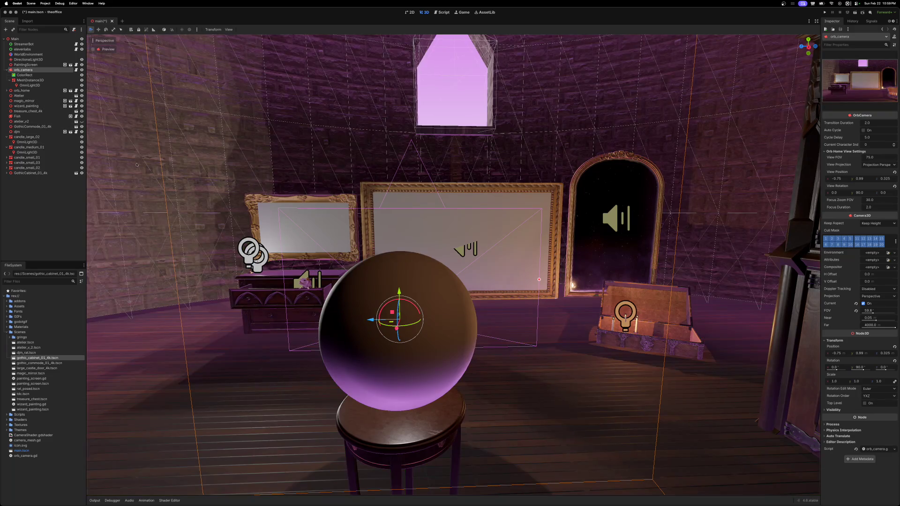
{"action": "mouse_move", "coordinate": [473, 245]}
{"action": "left_mouse_down"}
{"action": "mouse_move", "coordinate": [703, 248]}
{"action": "mouse_move", "coordinate": [450, 234]}
{"action": "mouse_move", "coordinate": [425, 210]}
{"action": "left_mouse_up"}
{"action": "scroll", "coordinate": [424, 210], "scroll_direction": "up", "scroll_amount": 3}
{"action": "left_click_drag", "start_coordinate": [534, 265], "coordinate": [519, 245]}
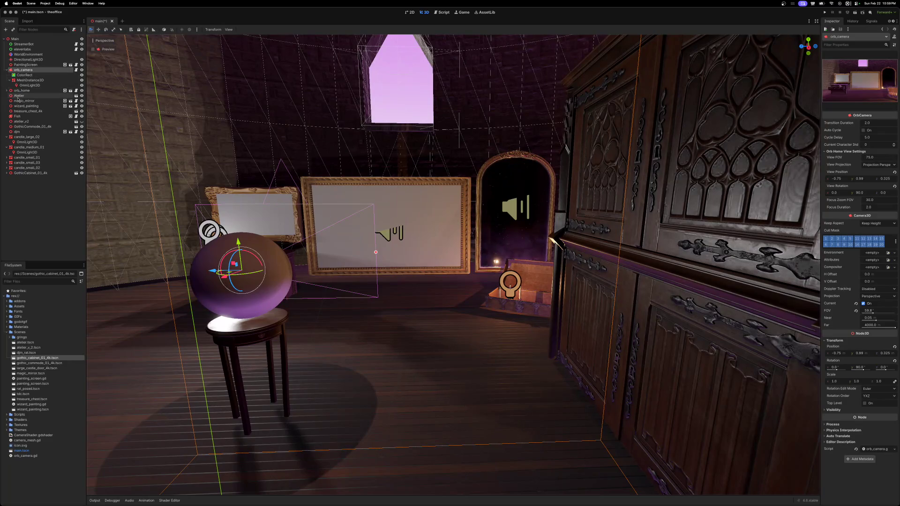
{"action": "left_click", "coordinate": [81, 96]}
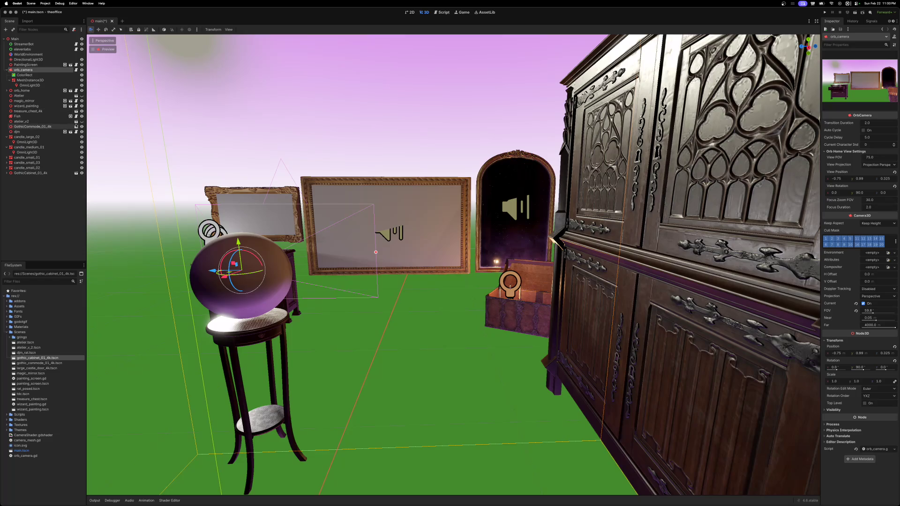
{"action": "left_click", "coordinate": [81, 121]}
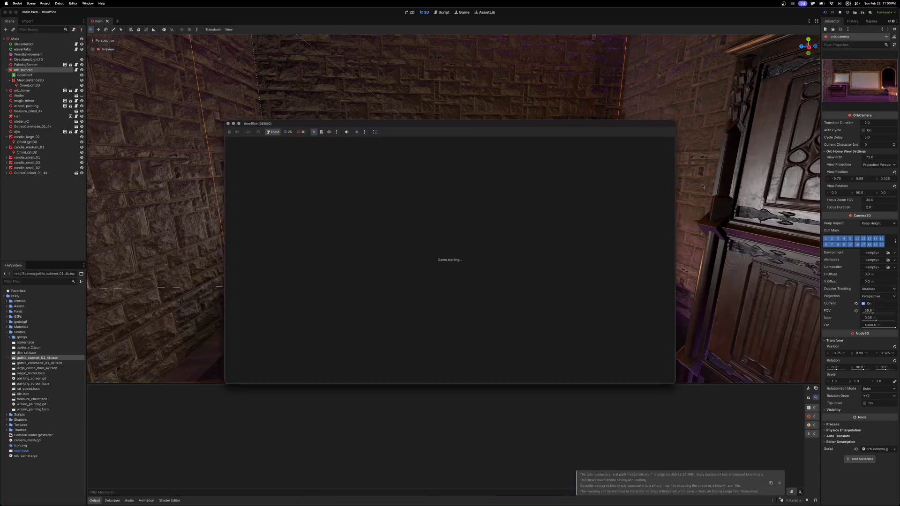
Step: Move and enlarge the running game window, then stop the game
{"action": "mouse_move", "coordinate": [577, 126]}
{"action": "left_mouse_down"}
{"action": "mouse_move", "coordinate": [414, 76]}
{"action": "mouse_move", "coordinate": [391, 32]}
{"action": "left_mouse_up"}
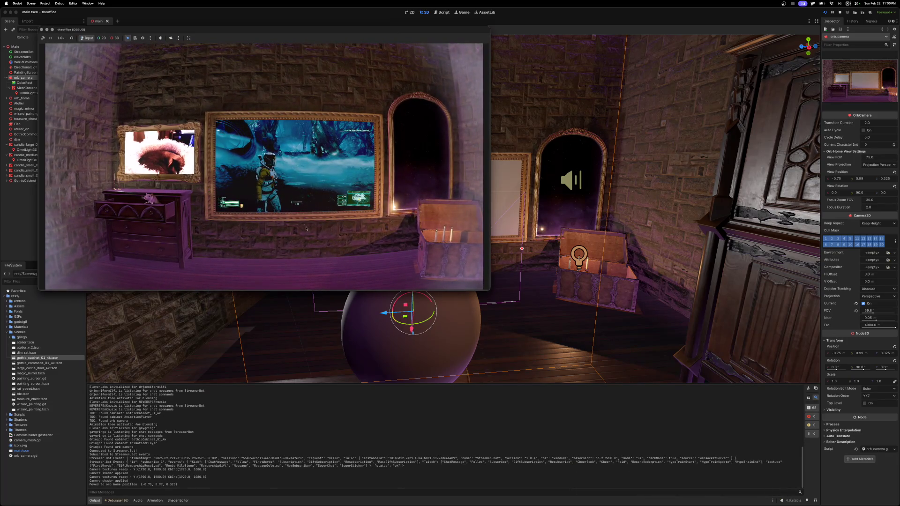
{"action": "left_click_drag", "start_coordinate": [489, 292], "coordinate": [750, 441]}
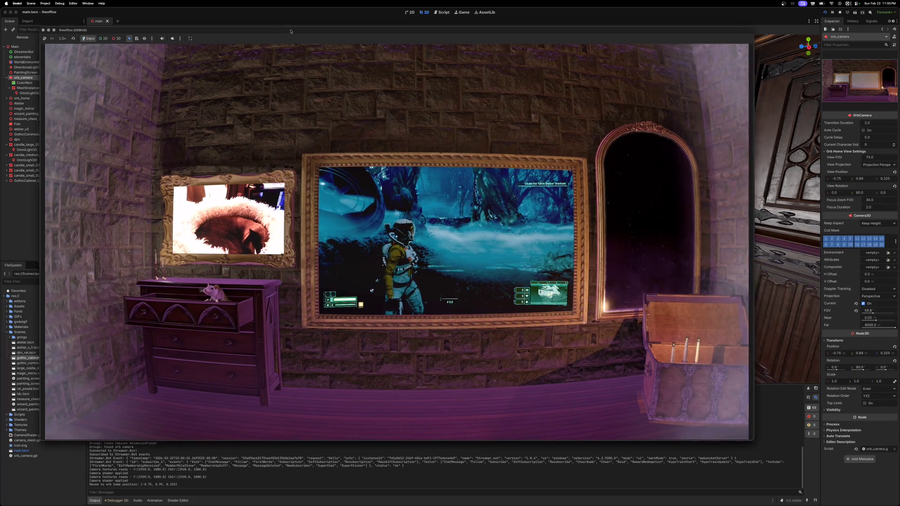
{"action": "left_click", "coordinate": [840, 12]}
Step: Drag the orb camera left beside the big painting; move the game window to another display
{"action": "left_click_drag", "start_coordinate": [423, 263], "coordinate": [657, 370]}
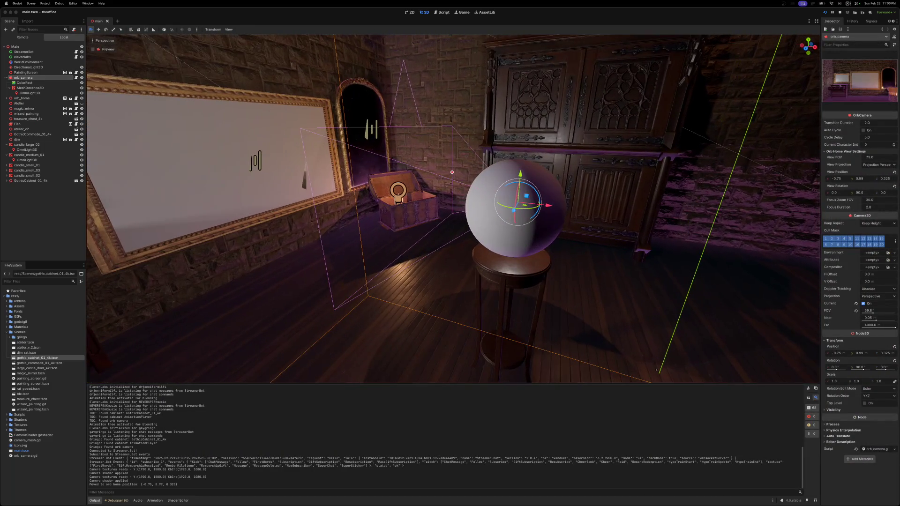
{"action": "mouse_move", "coordinate": [526, 206]}
{"action": "left_mouse_down"}
{"action": "mouse_move", "coordinate": [448, 211]}
{"action": "mouse_move", "coordinate": [389, 187]}
{"action": "mouse_move", "coordinate": [346, 186]}
{"action": "mouse_move", "coordinate": [344, 174]}
{"action": "left_mouse_up"}
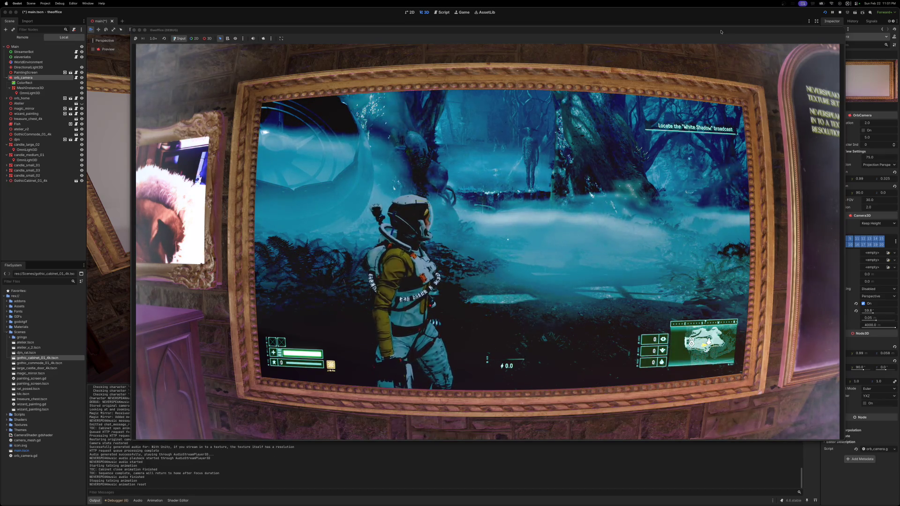
{"action": "left_click_drag", "start_coordinate": [721, 31], "coordinate": [899, 29]}
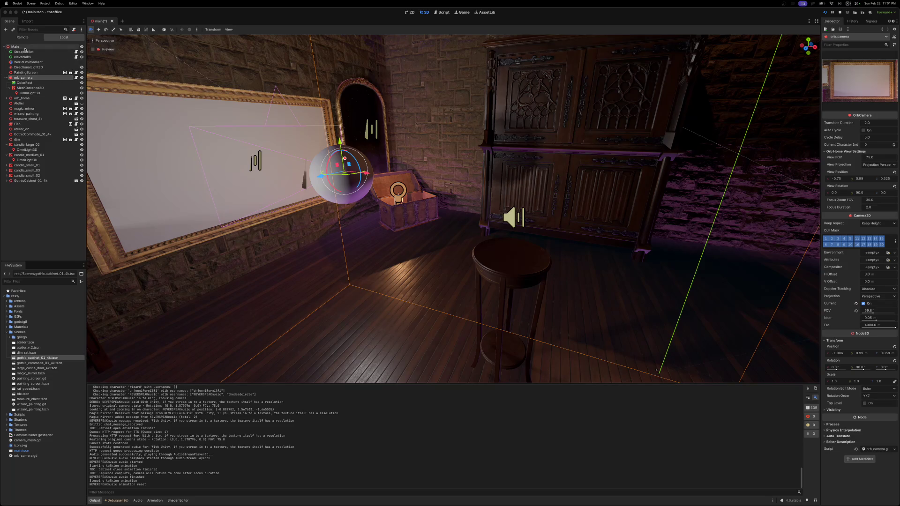
Step: Open PaintingScreen's script, then open the painting_screen scene for editing
{"action": "left_click", "coordinate": [33, 73]}
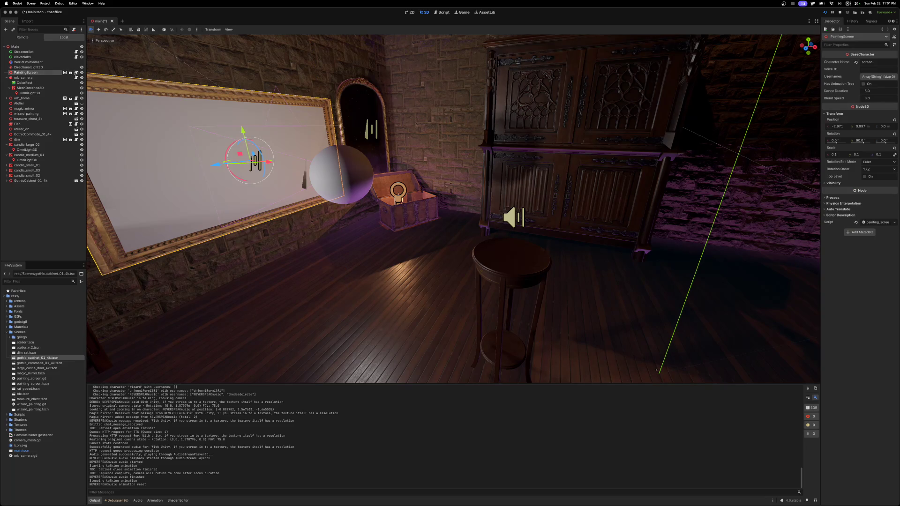
{"action": "left_click", "coordinate": [76, 73]}
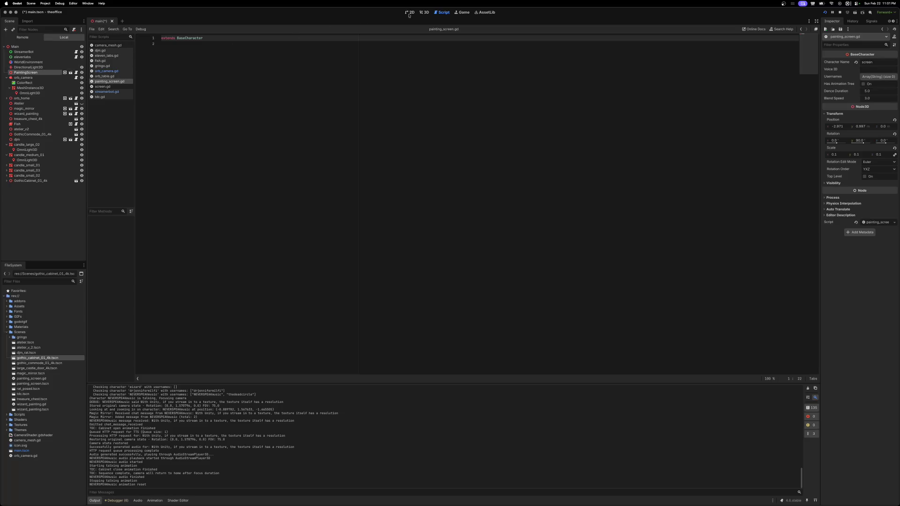
{"action": "left_click", "coordinate": [424, 12]}
{"action": "left_click", "coordinate": [76, 72]}
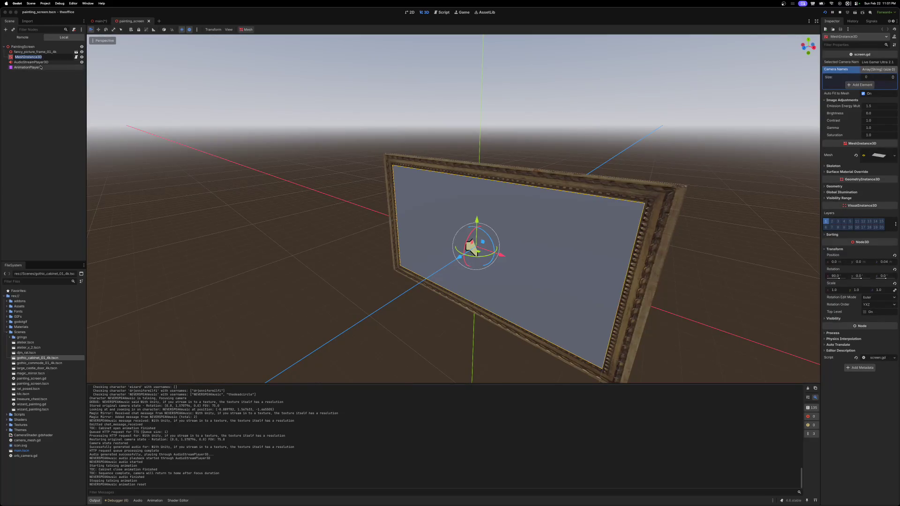
Step: Open screen.gd and inspect the camera_names and selected_camera_name settings on lines 4–5
{"action": "left_click", "coordinate": [76, 57]}
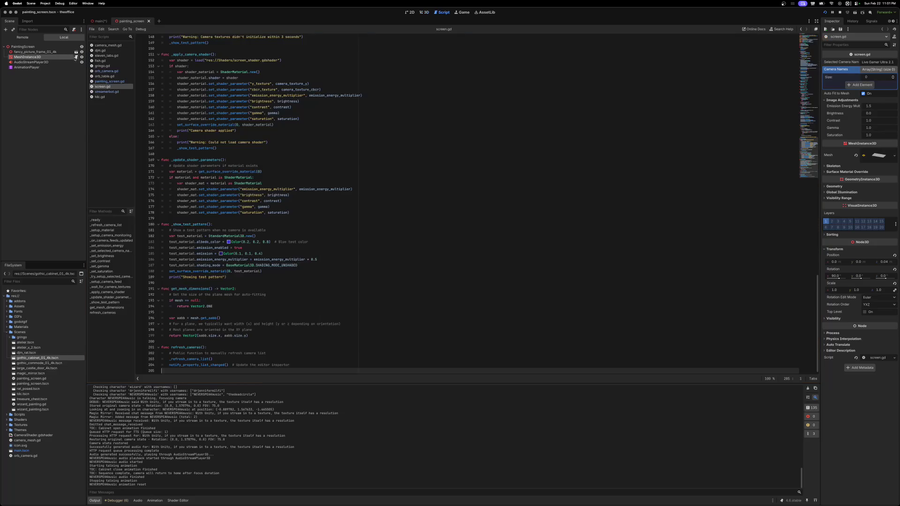
{"action": "scroll", "coordinate": [248, 130], "scroll_direction": "up", "scroll_amount": 2}
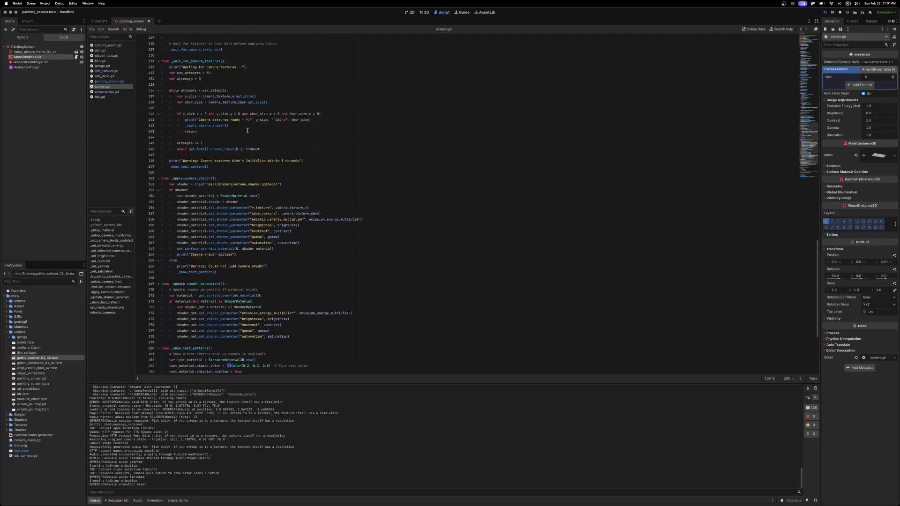
{"action": "scroll", "coordinate": [247, 130], "scroll_direction": "up", "scroll_amount": 20}
{"action": "scroll", "coordinate": [247, 129], "scroll_direction": "down", "scroll_amount": 5}
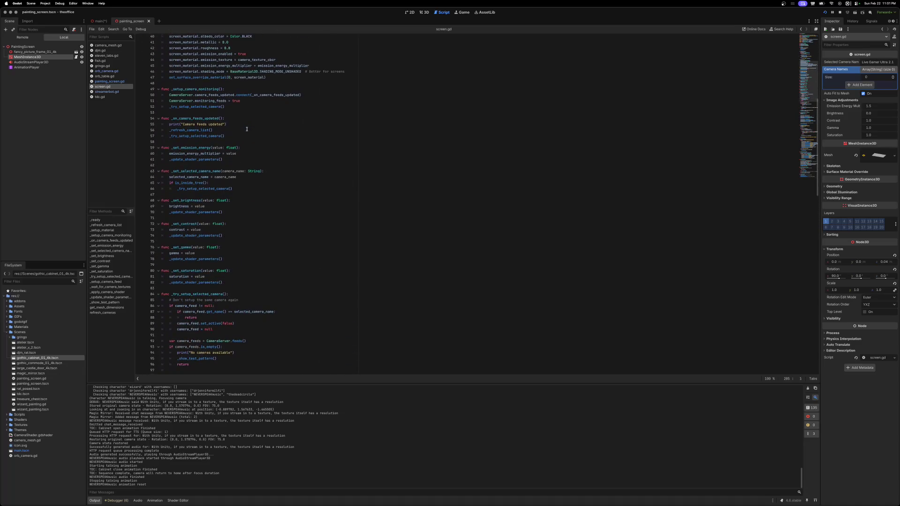
{"action": "scroll", "coordinate": [247, 130], "scroll_direction": "down", "scroll_amount": 8}
{"action": "scroll", "coordinate": [247, 130], "scroll_direction": "down", "scroll_amount": 8}
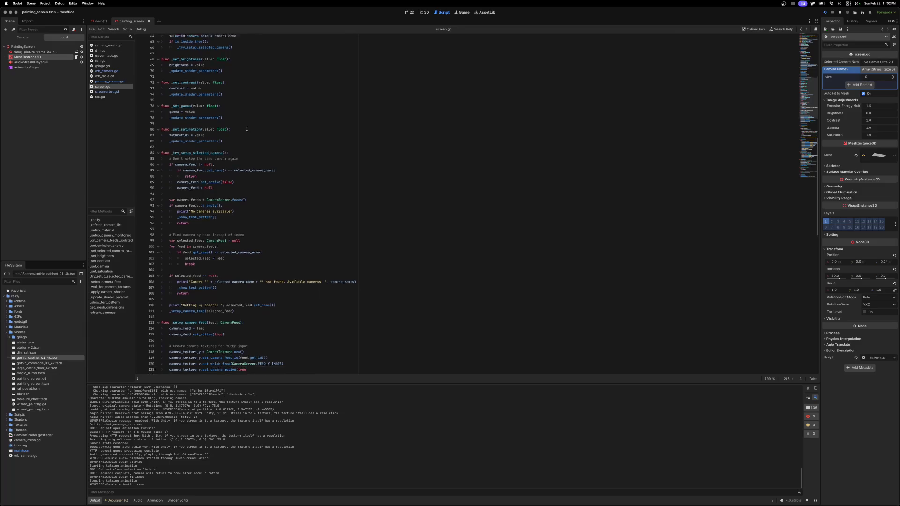
{"action": "scroll", "coordinate": [297, 239], "scroll_direction": "up", "scroll_amount": 20}
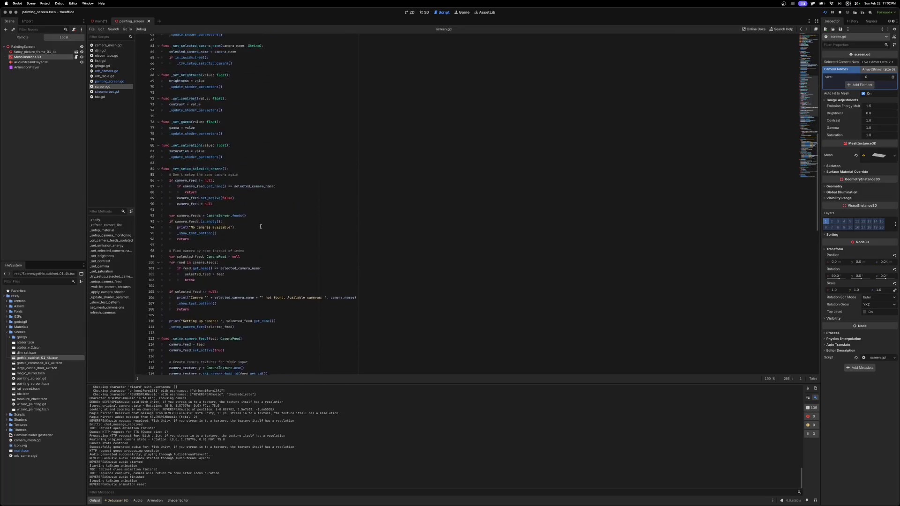
{"action": "left_click", "coordinate": [254, 62]}
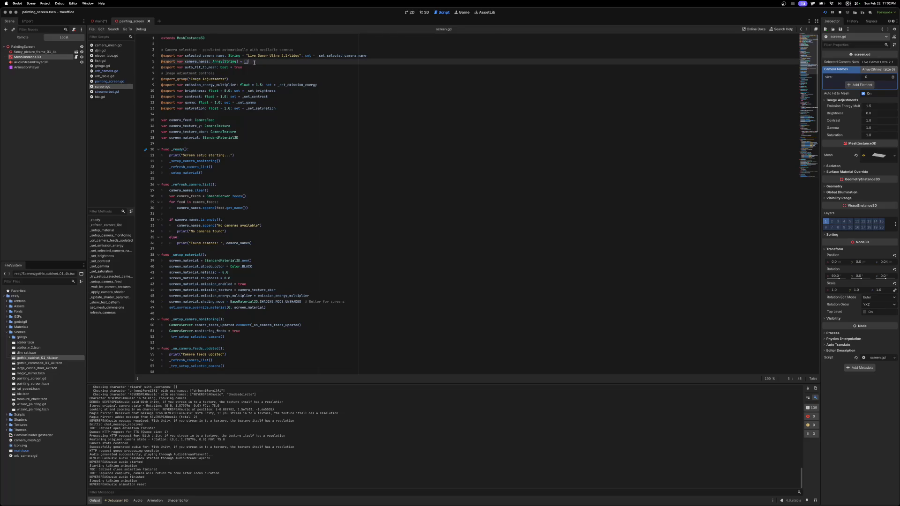
{"action": "left_click", "coordinate": [220, 56]}
{"action": "left_click", "coordinate": [249, 56]}
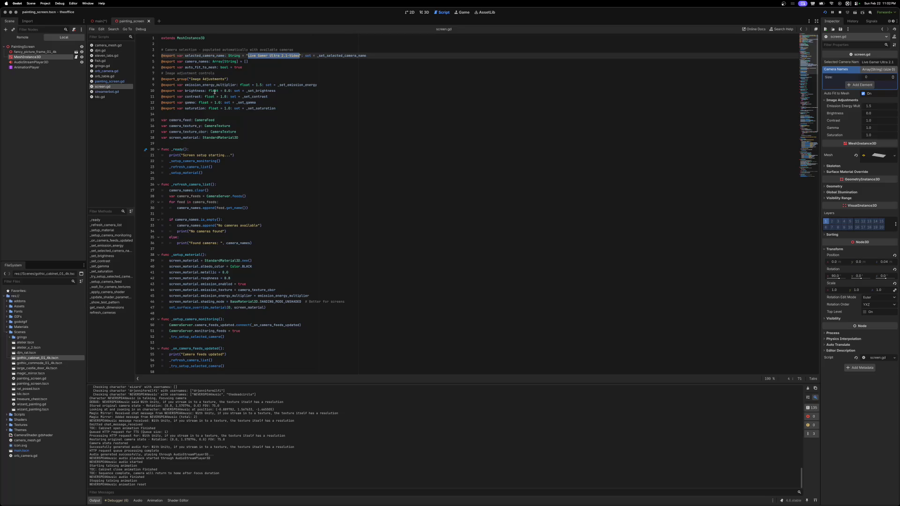
Step: Review the image adjustment settings on lines 9–13 and the roughness line in material setup
{"action": "left_click_drag", "start_coordinate": [276, 108], "coordinate": [151, 86]}
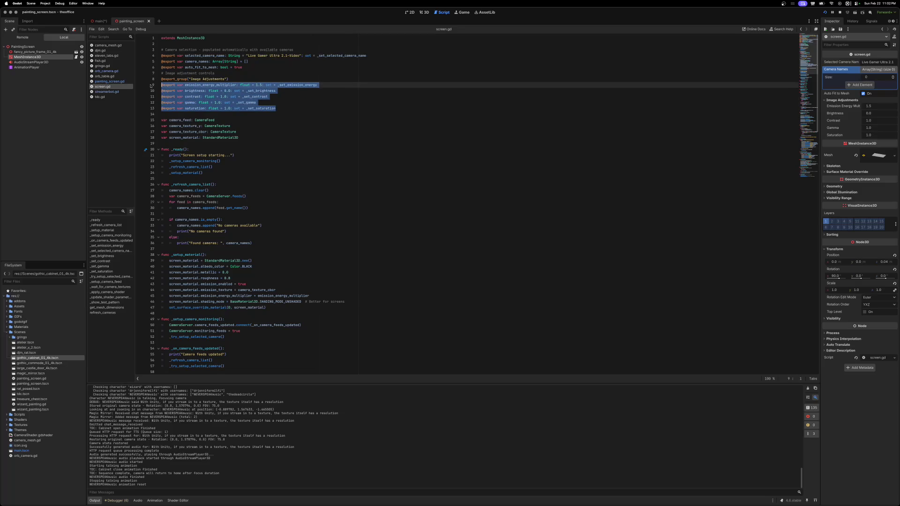
{"action": "left_click", "coordinate": [297, 107]}
{"action": "scroll", "coordinate": [267, 162], "scroll_direction": "down", "scroll_amount": 2}
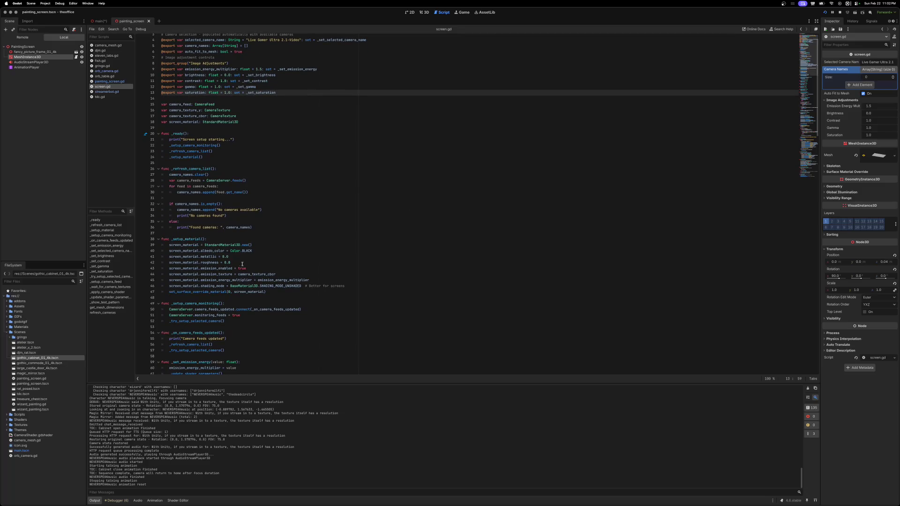
{"action": "left_click", "coordinate": [212, 263]}
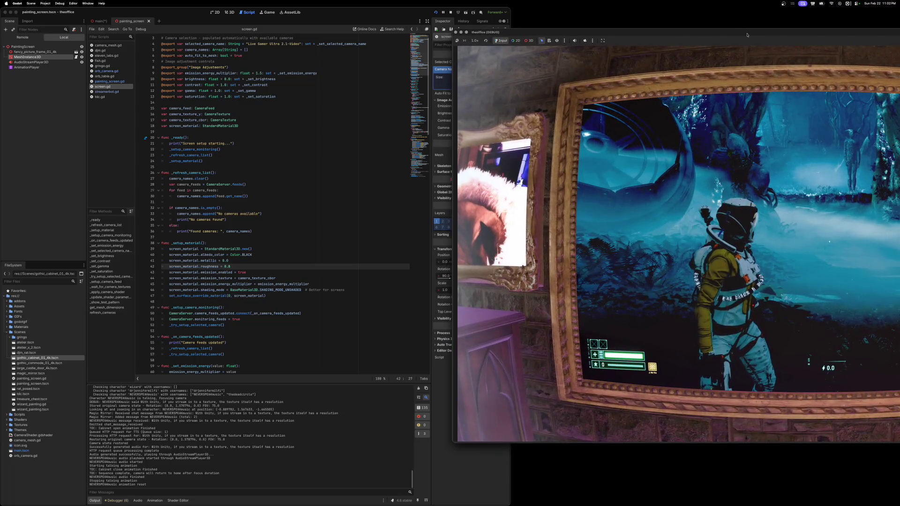
Step: Try small changes to the screen's gamma and contrast, then reset both to 1.0
{"action": "mouse_move", "coordinate": [587, 32]}
{"action": "left_mouse_down"}
{"action": "mouse_move", "coordinate": [572, 79]}
{"action": "mouse_move", "coordinate": [650, 44]}
{"action": "left_mouse_up"}
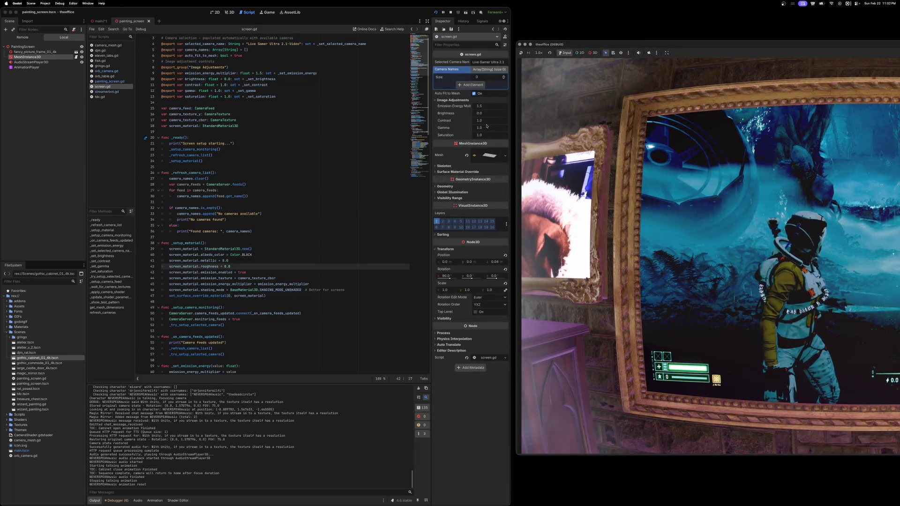
{"action": "mouse_move", "coordinate": [487, 128]}
{"action": "left_mouse_down"}
{"action": "mouse_move", "coordinate": [532, 128]}
{"action": "mouse_move", "coordinate": [487, 121]}
{"action": "left_mouse_up"}
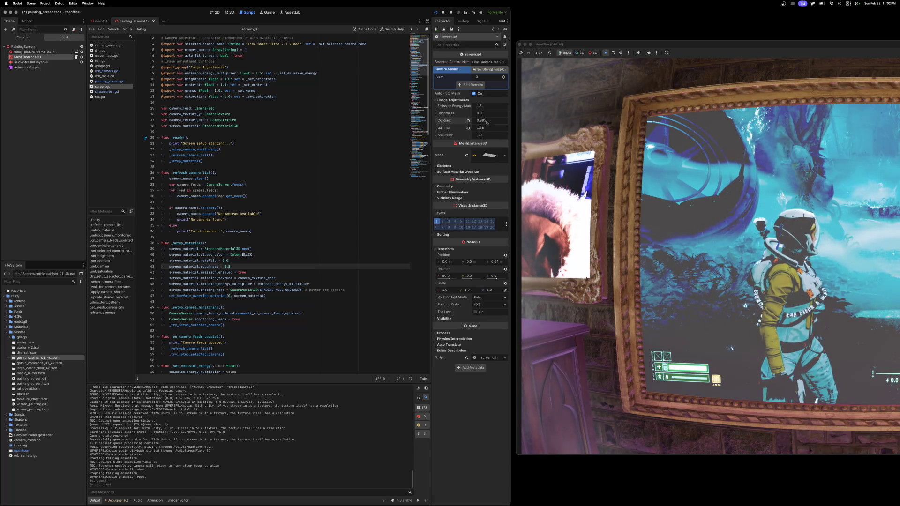
{"action": "left_click", "coordinate": [467, 121]}
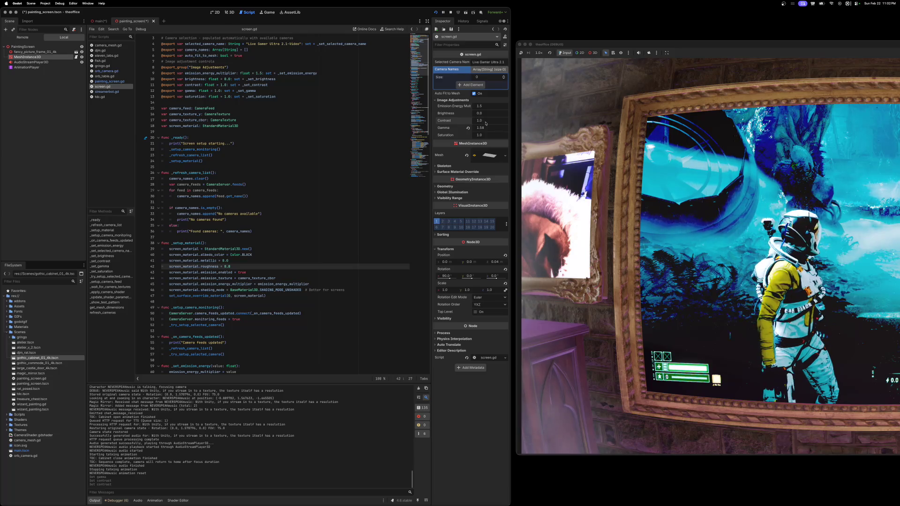
{"action": "left_click_drag", "start_coordinate": [487, 121], "coordinate": [489, 121]}
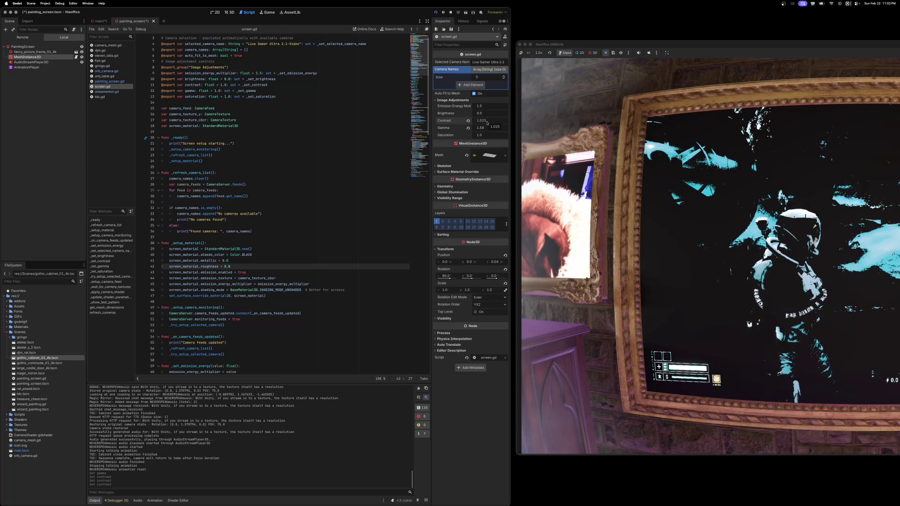
{"action": "left_click", "coordinate": [468, 121]}
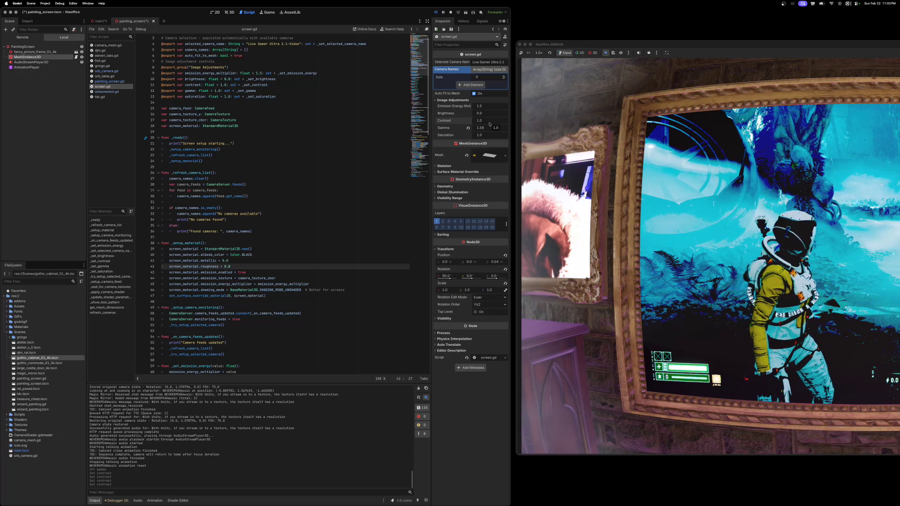
{"action": "left_click", "coordinate": [468, 128]}
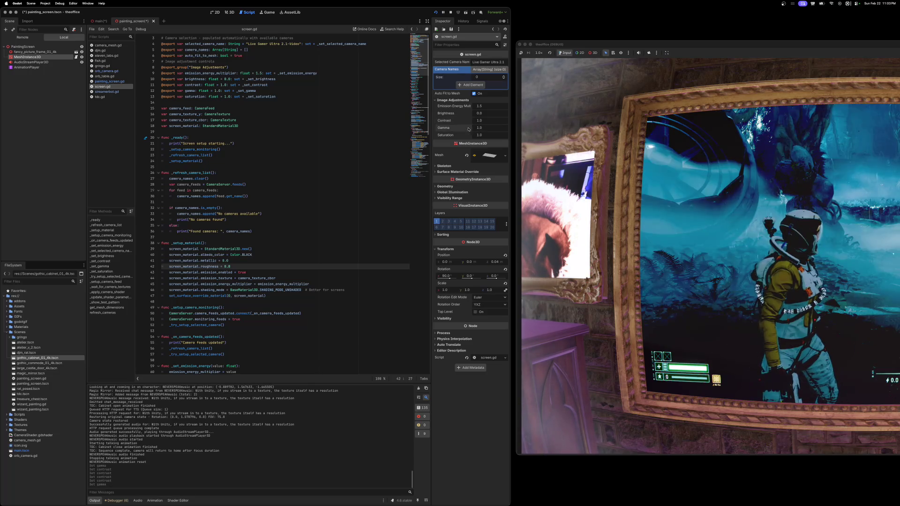
Step: Set the screen's gamma to 0.3 to darken the feed
{"action": "left_click_drag", "start_coordinate": [497, 132], "coordinate": [472, 132]}
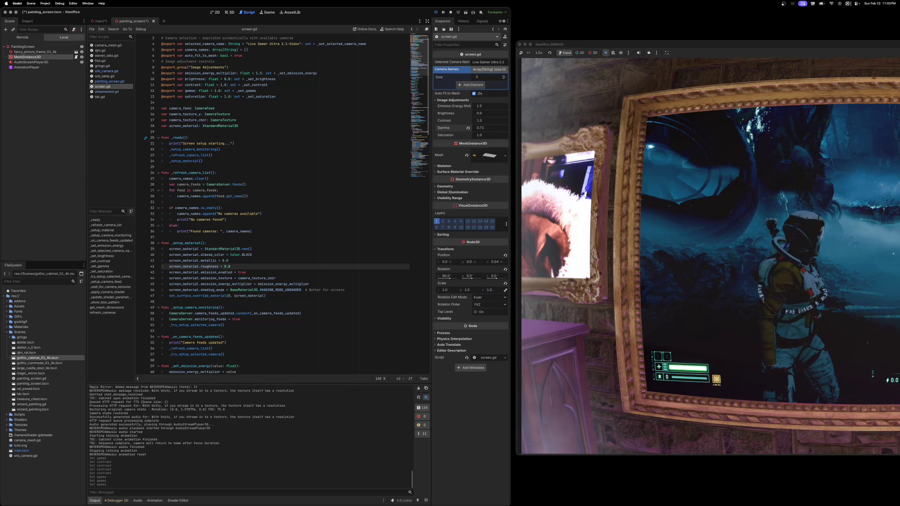
{"action": "left_click", "coordinate": [491, 128]}
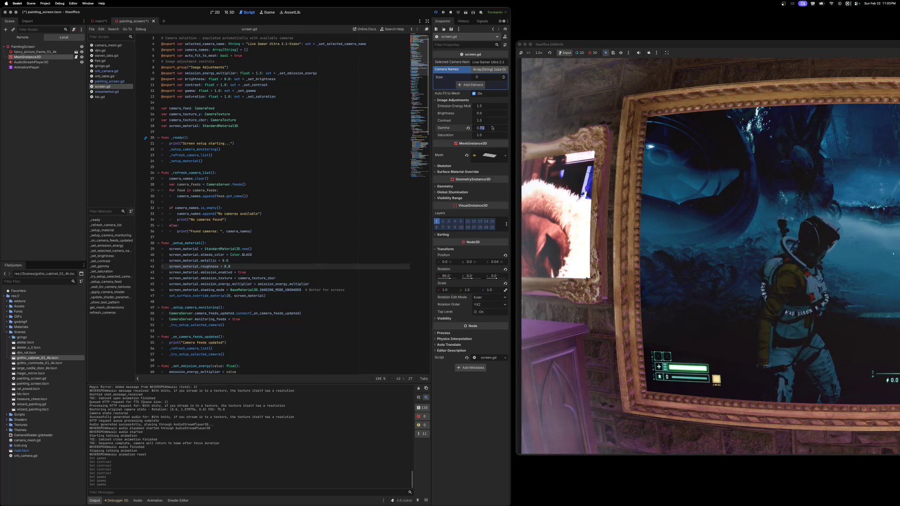
{"action": "key", "text": "BackSpace"}
{"action": "key", "text": "Return"}
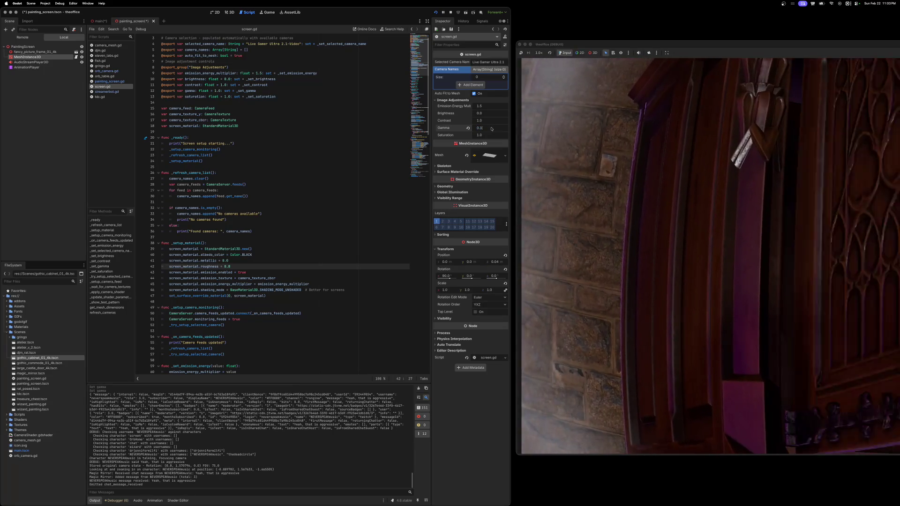
{"action": "type", "text": "0.3"}
{"action": "key", "text": "Return"}
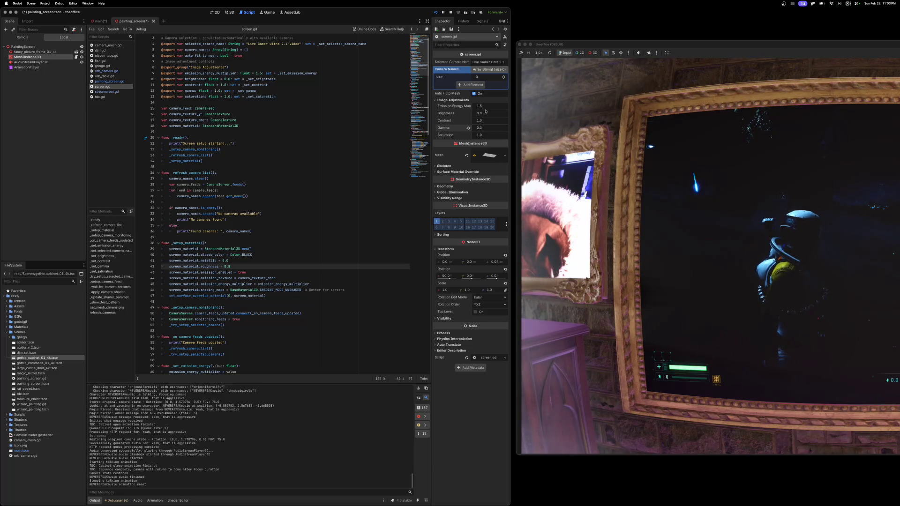
Step: Reset brightness to 0.0 and gamma to 1.0, and raise emission energy to 8.615
{"action": "left_click_drag", "start_coordinate": [485, 113], "coordinate": [497, 113]}
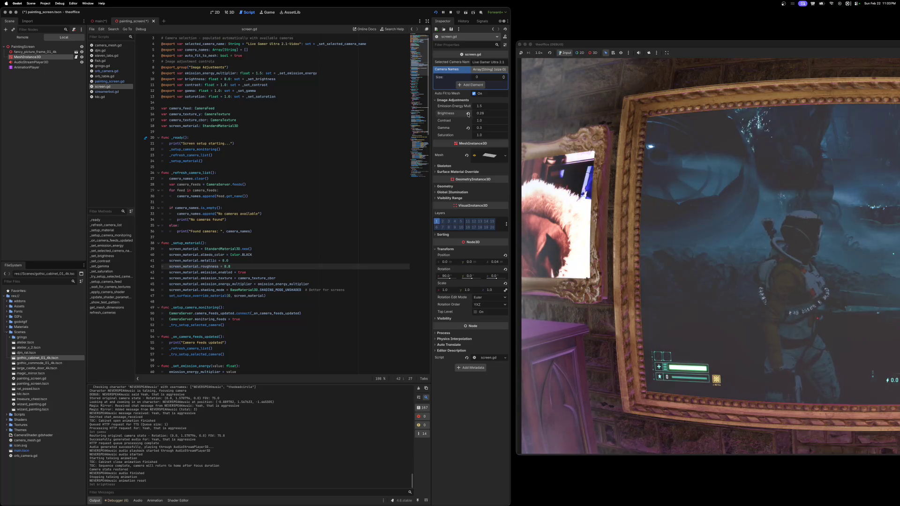
{"action": "left_click", "coordinate": [468, 114]}
{"action": "left_click_drag", "start_coordinate": [484, 131], "coordinate": [503, 131]}
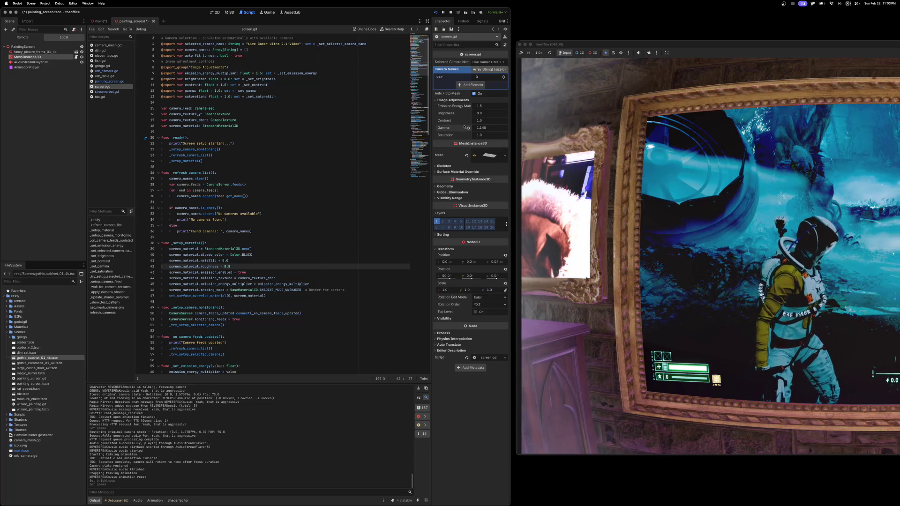
{"action": "left_click", "coordinate": [468, 127]}
{"action": "mouse_move", "coordinate": [482, 106]}
{"action": "left_mouse_down"}
{"action": "mouse_move", "coordinate": [498, 106]}
{"action": "mouse_move", "coordinate": [485, 106]}
{"action": "left_mouse_up"}
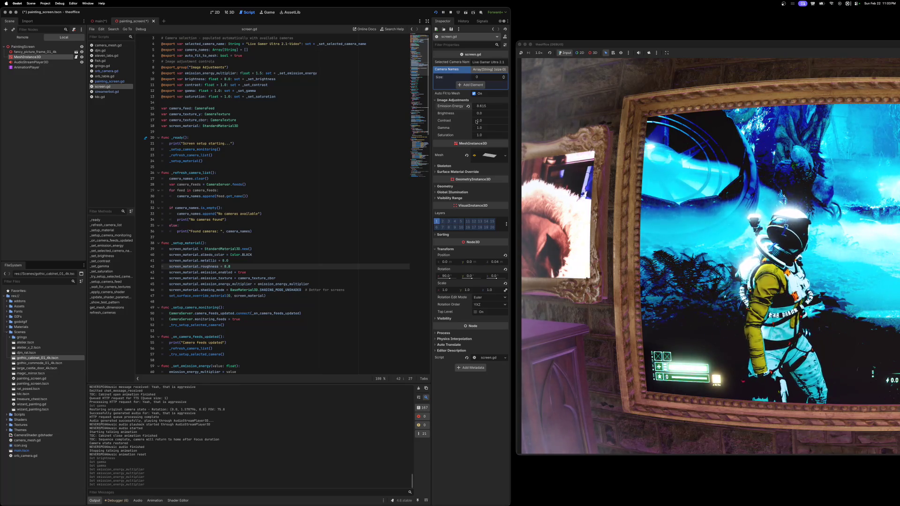
{"action": "mouse_move", "coordinate": [827, 46]}
{"action": "left_mouse_down"}
{"action": "mouse_move", "coordinate": [578, 49]}
{"action": "mouse_move", "coordinate": [385, 28]}
{"action": "left_mouse_up"}
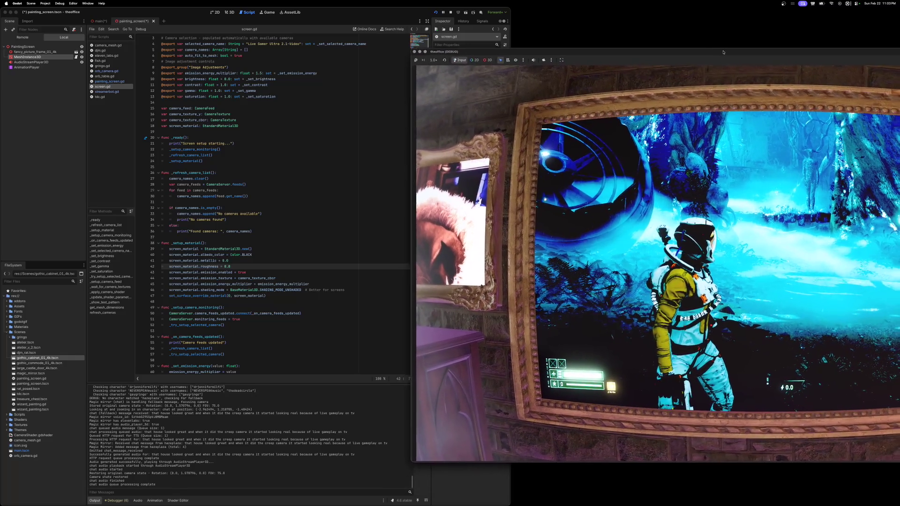
Step: Reset emission energy to 1.5, nudge it up to about 2, and watch the game window's feed
{"action": "mouse_move", "coordinate": [716, 74]}
{"action": "left_mouse_down"}
{"action": "mouse_move", "coordinate": [456, 51]}
{"action": "mouse_move", "coordinate": [851, 45]}
{"action": "left_mouse_up"}
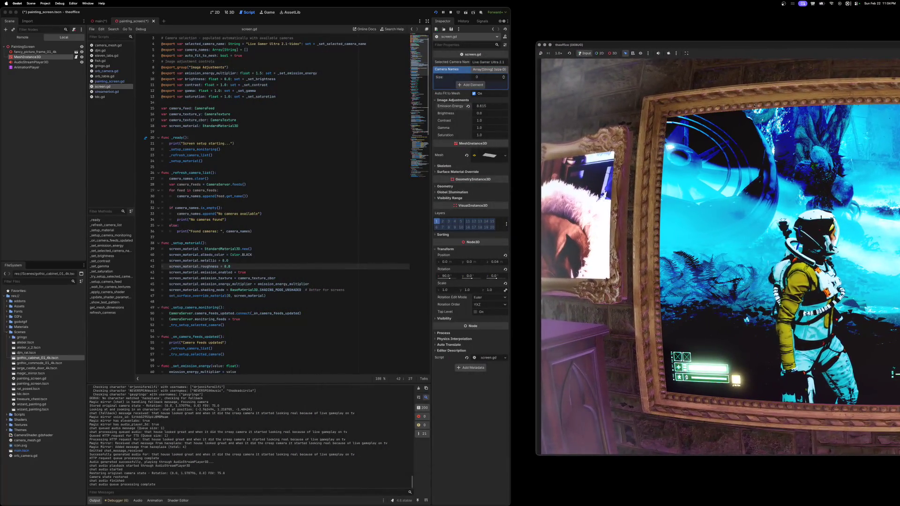
{"action": "left_click", "coordinate": [468, 107]}
{"action": "left_click_drag", "start_coordinate": [485, 108], "coordinate": [488, 108]}
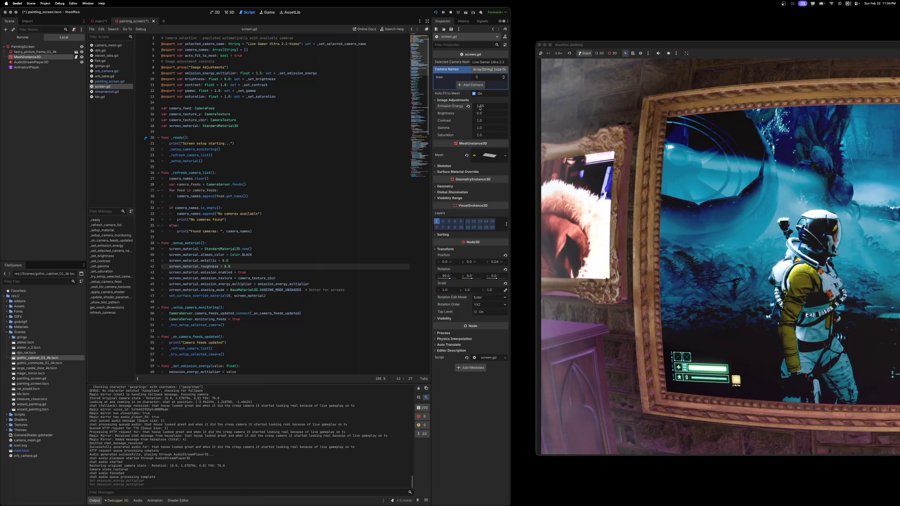
{"action": "left_click_drag", "start_coordinate": [487, 108], "coordinate": [489, 108]}
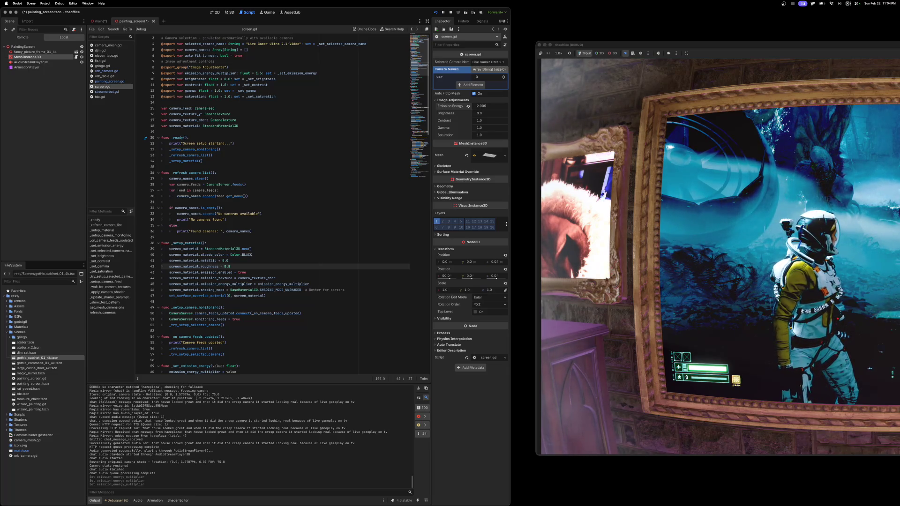
{"action": "mouse_move", "coordinate": [716, 46]}
{"action": "left_mouse_down"}
{"action": "mouse_move", "coordinate": [349, 38]}
{"action": "mouse_move", "coordinate": [374, 38]}
{"action": "mouse_move", "coordinate": [362, 37]}
{"action": "mouse_move", "coordinate": [366, 13]}
{"action": "left_mouse_up"}
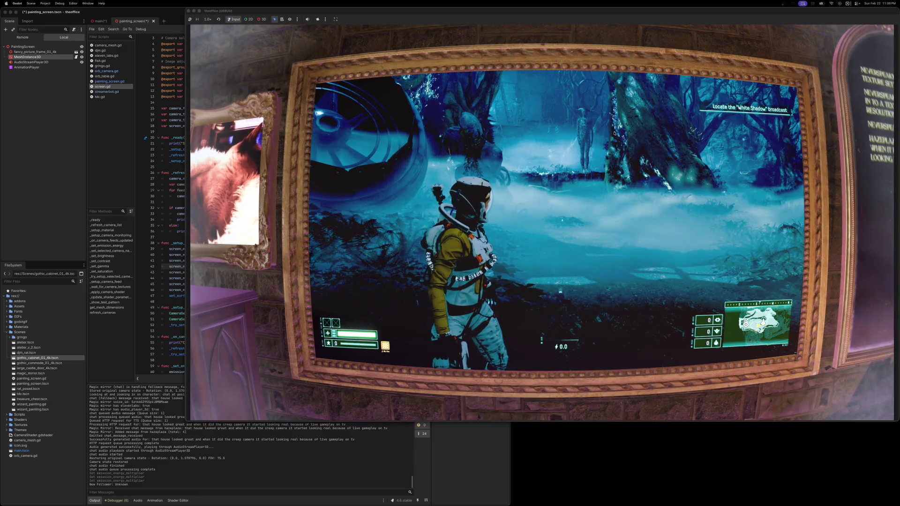
{"action": "mouse_move", "coordinate": [424, 18]}
{"action": "left_mouse_down"}
{"action": "mouse_move", "coordinate": [566, 60]}
{"action": "mouse_move", "coordinate": [544, 61]}
{"action": "mouse_move", "coordinate": [547, 51]}
{"action": "left_mouse_up"}
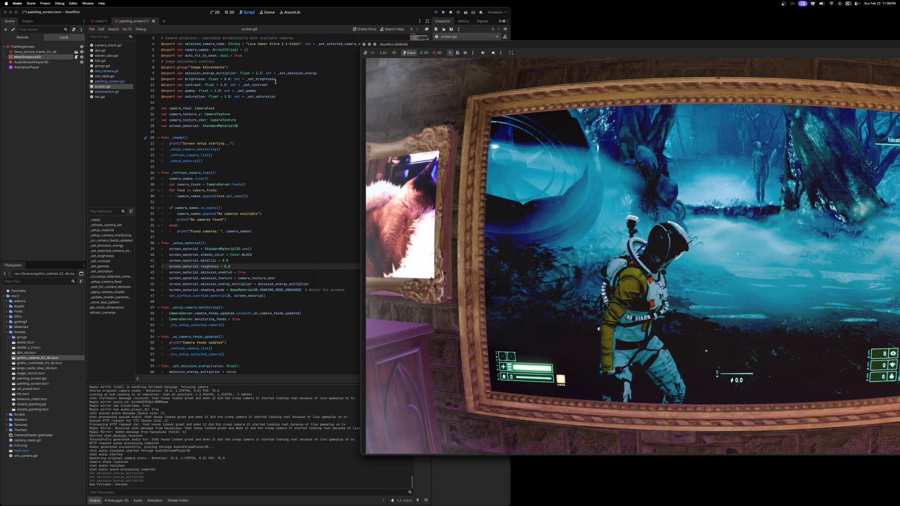
Step: Bring the VS Code window showing yuv_canvas_shader.gdshader to the front
{"action": "mouse_move", "coordinate": [275, 81]}
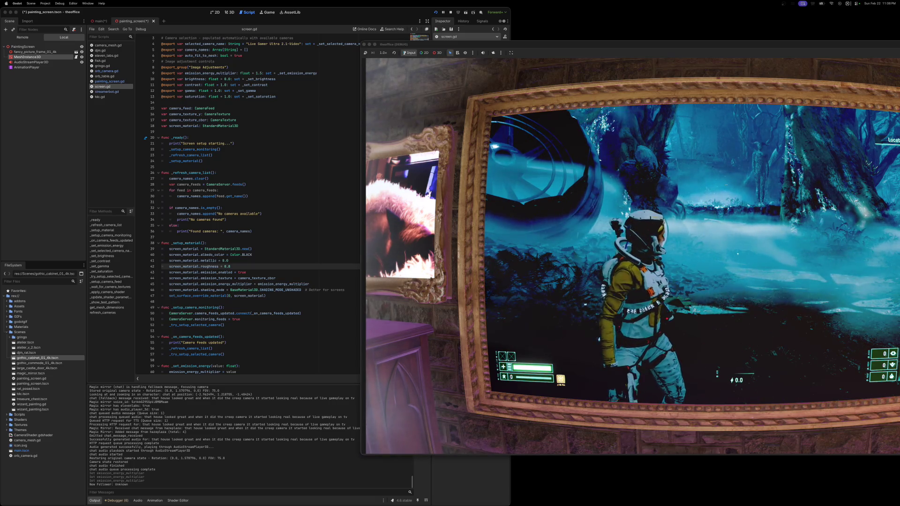
{"action": "left_click_drag", "start_coordinate": [596, 80], "coordinate": [694, 31]}
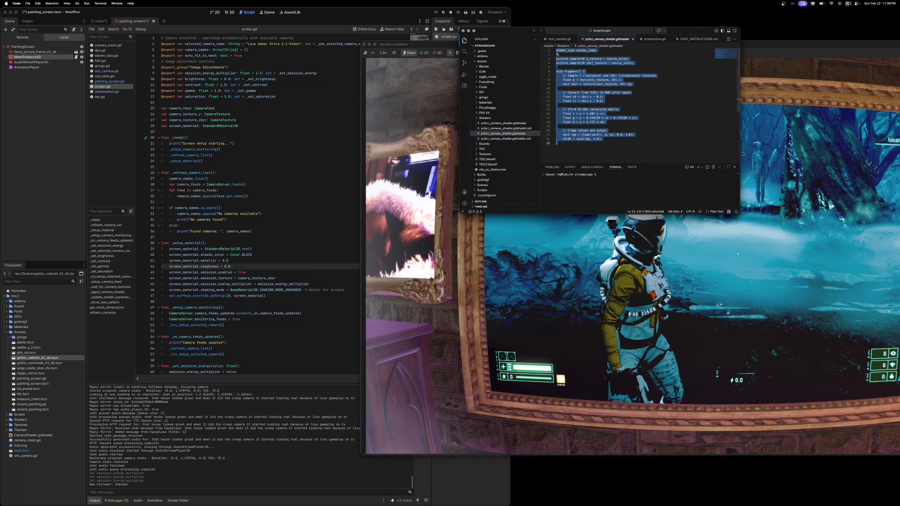
Step: Make the VS Code window taller and open Shaders/screen_shader.gdshader in Godot's shader editor
{"action": "left_click_drag", "start_coordinate": [733, 216], "coordinate": [727, 288]}
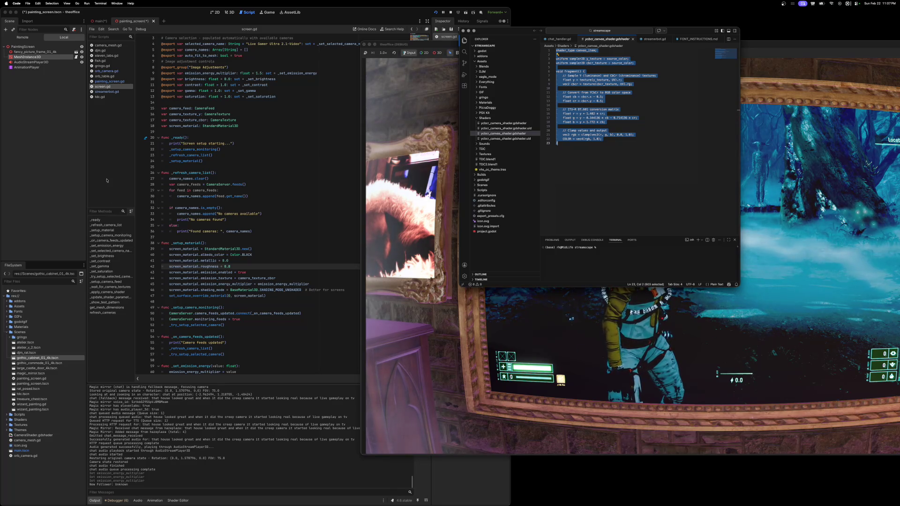
{"action": "left_click", "coordinate": [7, 332]}
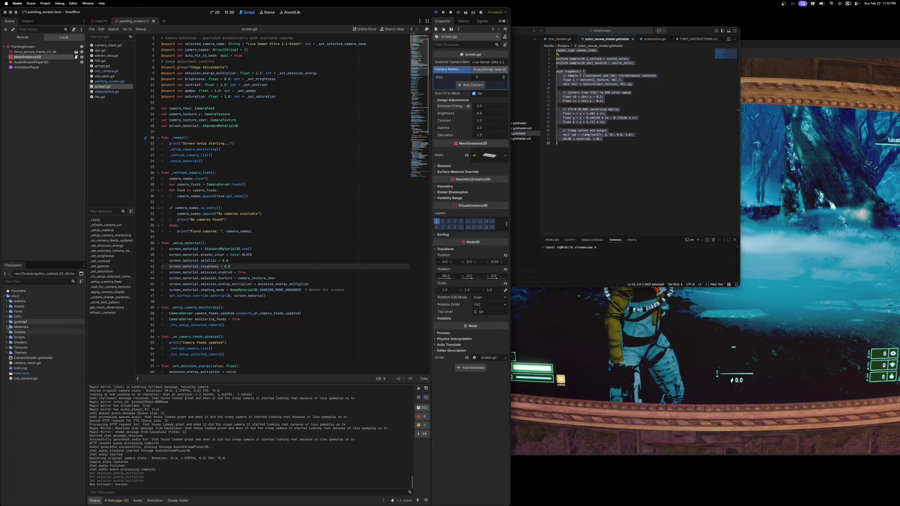
{"action": "left_click", "coordinate": [6, 342]}
{"action": "left_click", "coordinate": [33, 353]}
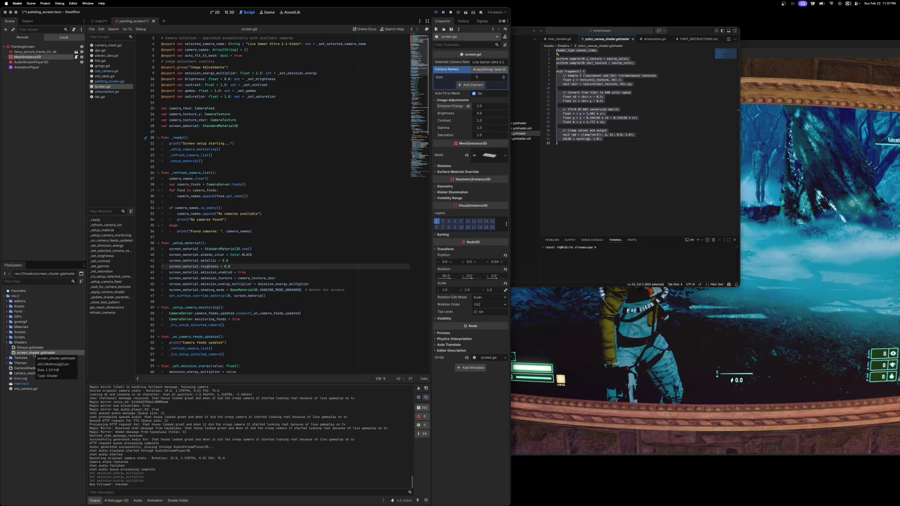
{"action": "double_click", "coordinate": [35, 354]}
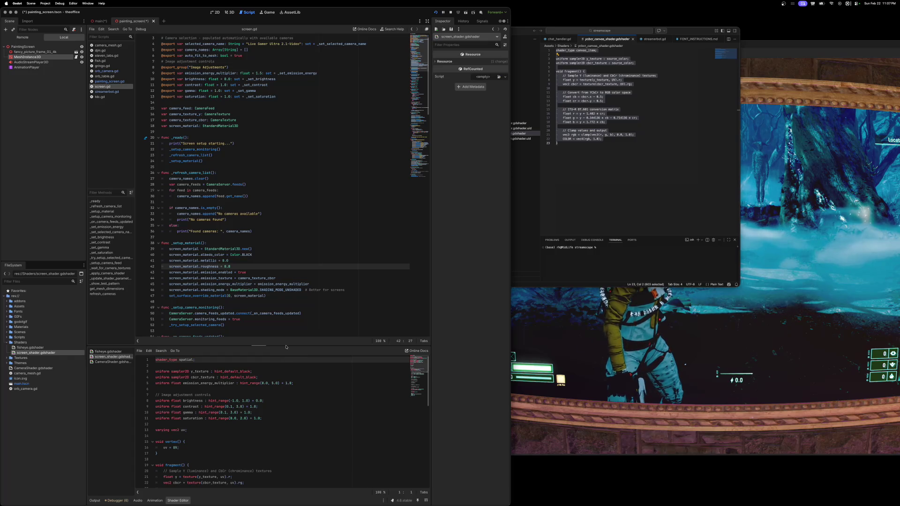
Step: Enlarge the shader code area and check the source_color texture hint in the VS Code reference
{"action": "left_click_drag", "start_coordinate": [263, 347], "coordinate": [260, 241]}
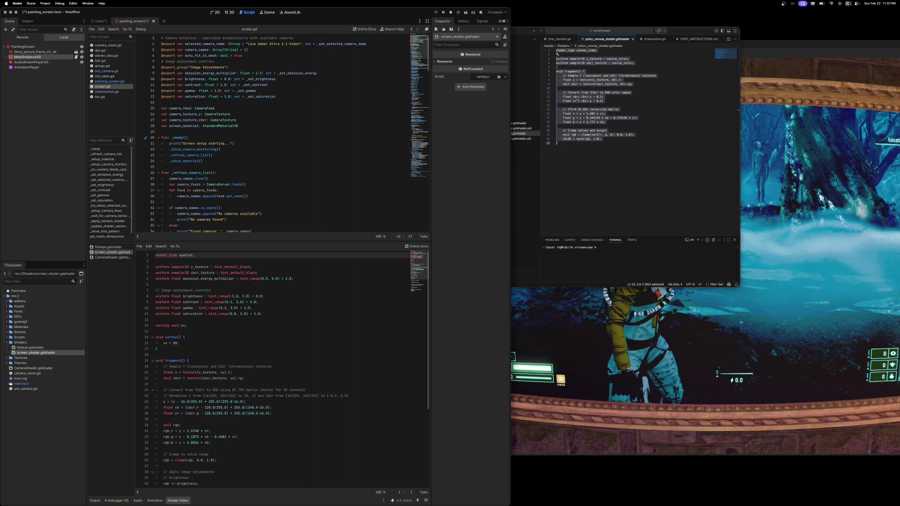
{"action": "left_click", "coordinate": [569, 59]}
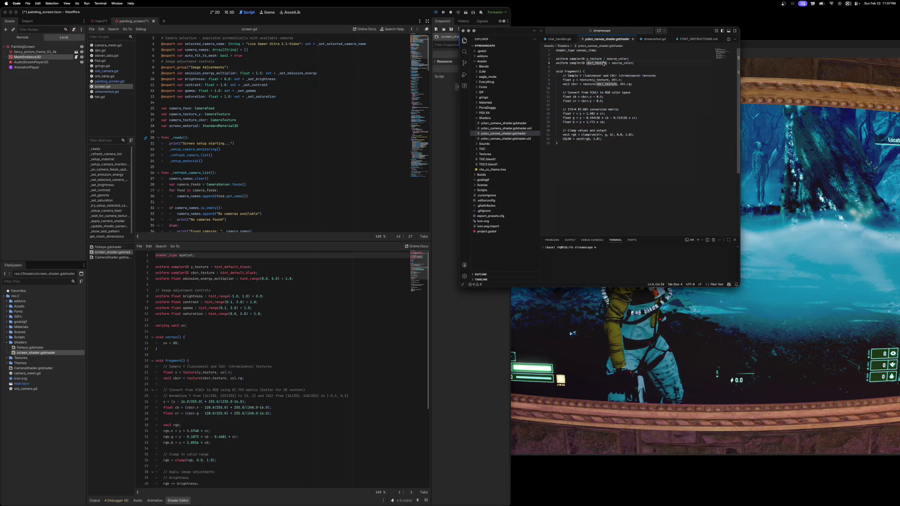
{"action": "left_click", "coordinate": [615, 59]}
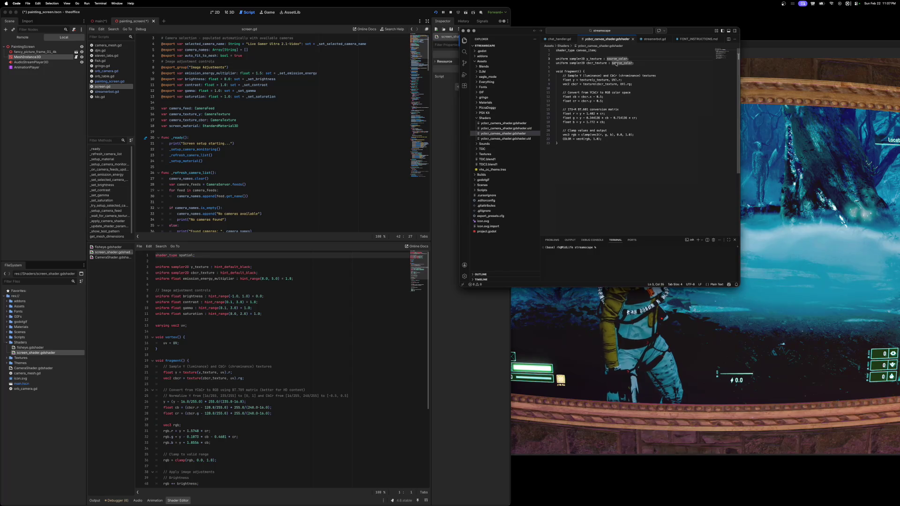
{"action": "left_click", "coordinate": [611, 60]}
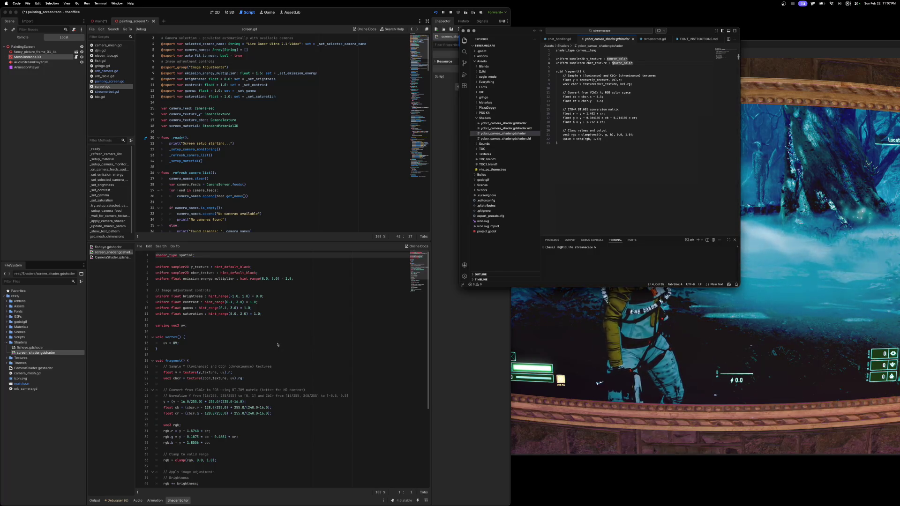
{"action": "left_click", "coordinate": [230, 268]}
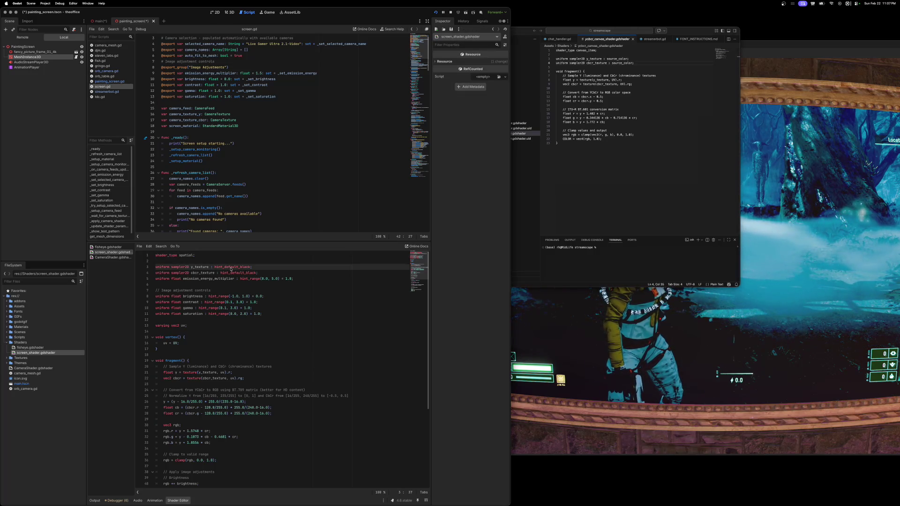
Step: Replace hint_default_black with source_color on the y_texture and cbcr_texture uniforms
{"action": "left_click_drag", "start_coordinate": [216, 268], "coordinate": [250, 271]}
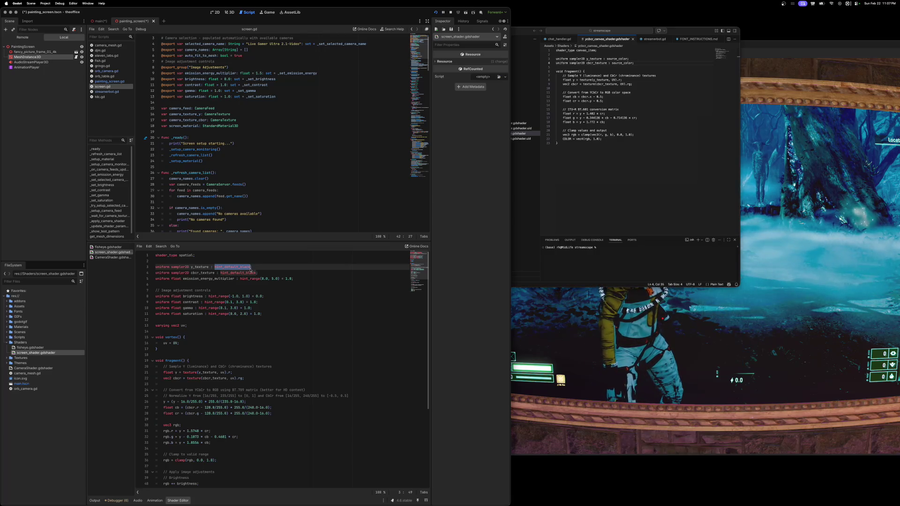
{"action": "type", "text": "source_color"}
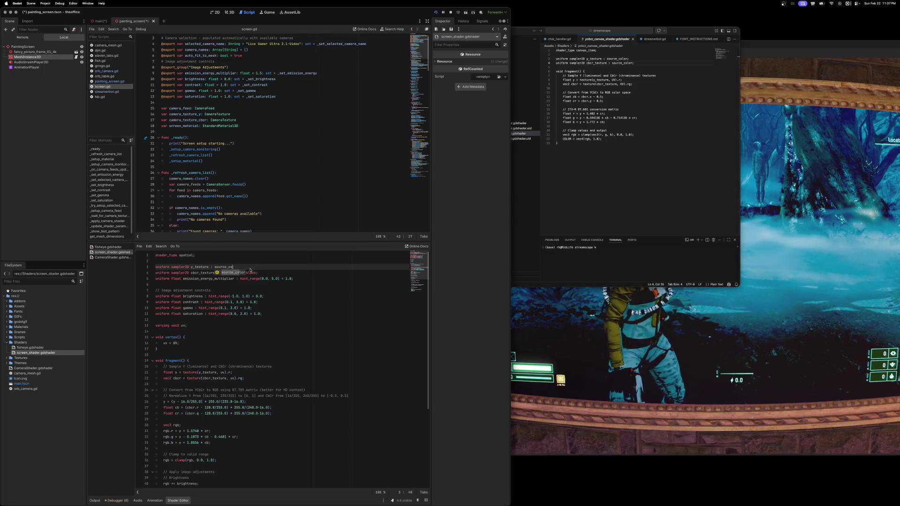
{"action": "double_click", "coordinate": [250, 273]}
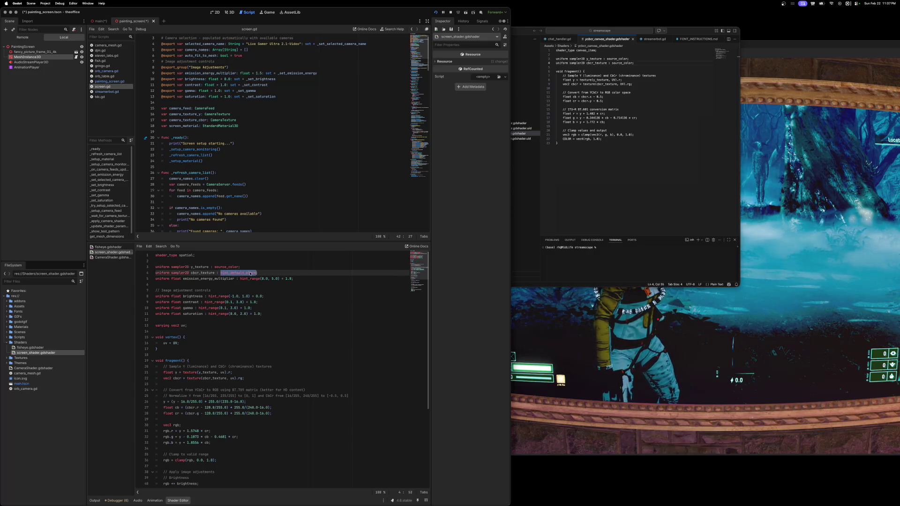
{"action": "type", "text": "source_color"}
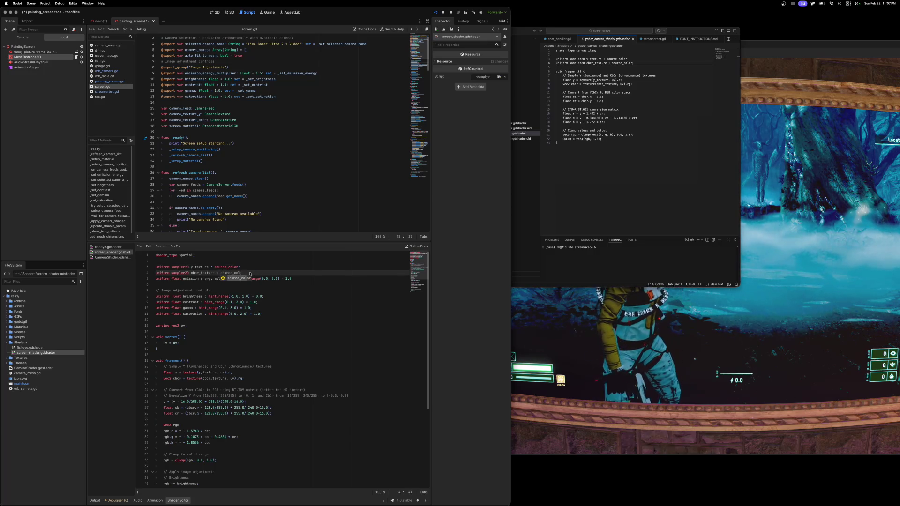
{"action": "left_click", "coordinate": [254, 279]}
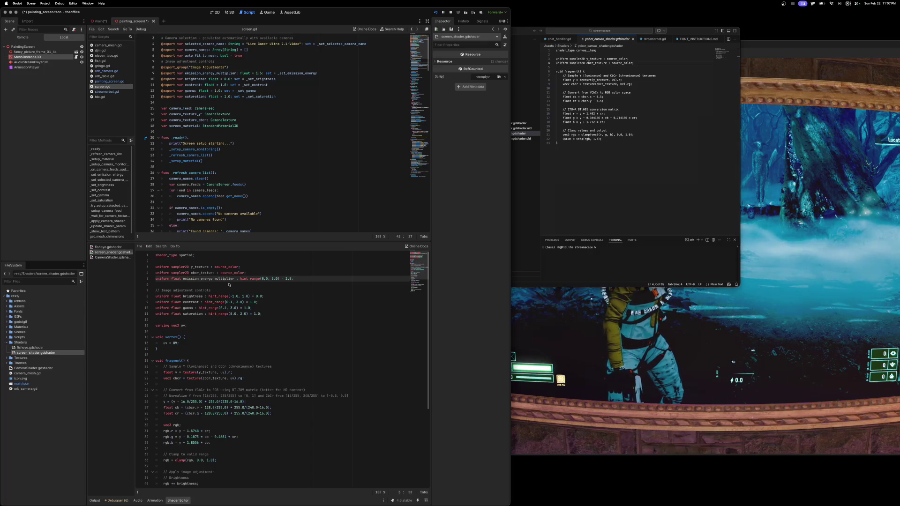
{"action": "scroll", "coordinate": [227, 314], "scroll_direction": "down", "scroll_amount": 2}
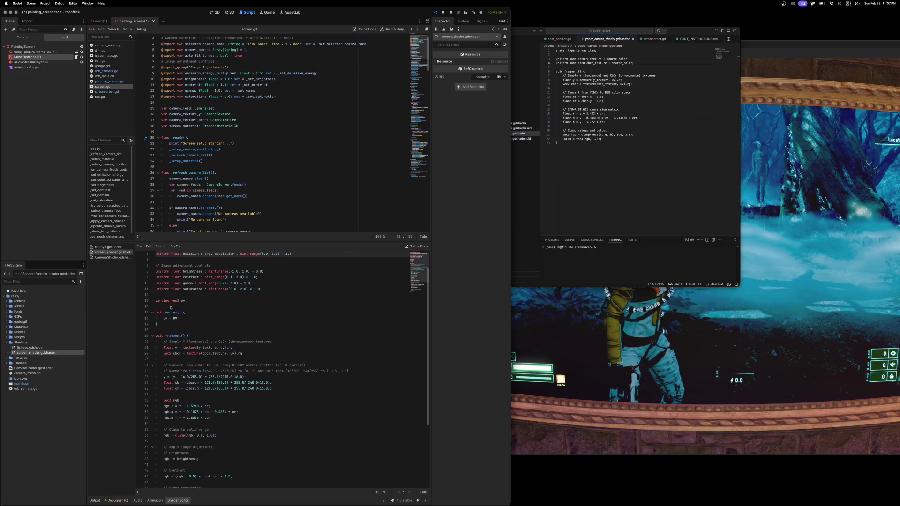
{"action": "left_click", "coordinate": [166, 325]}
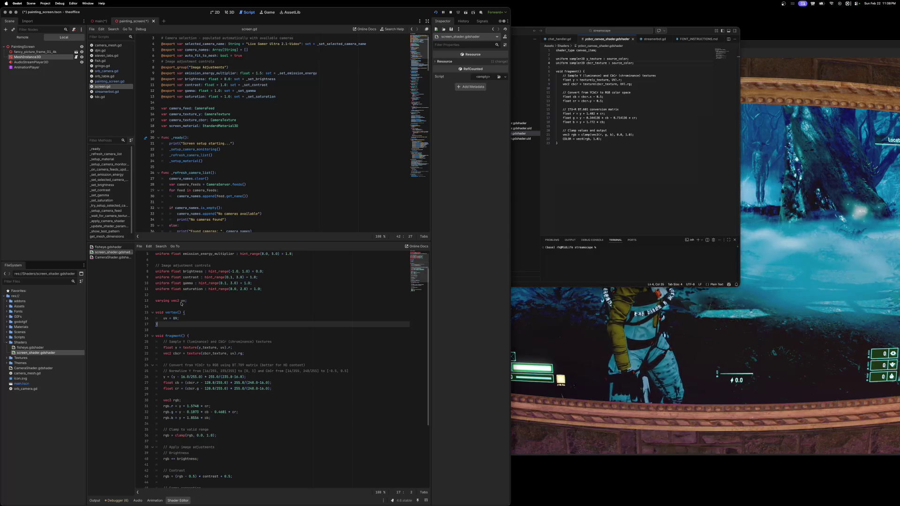
{"action": "double_click", "coordinate": [176, 348]}
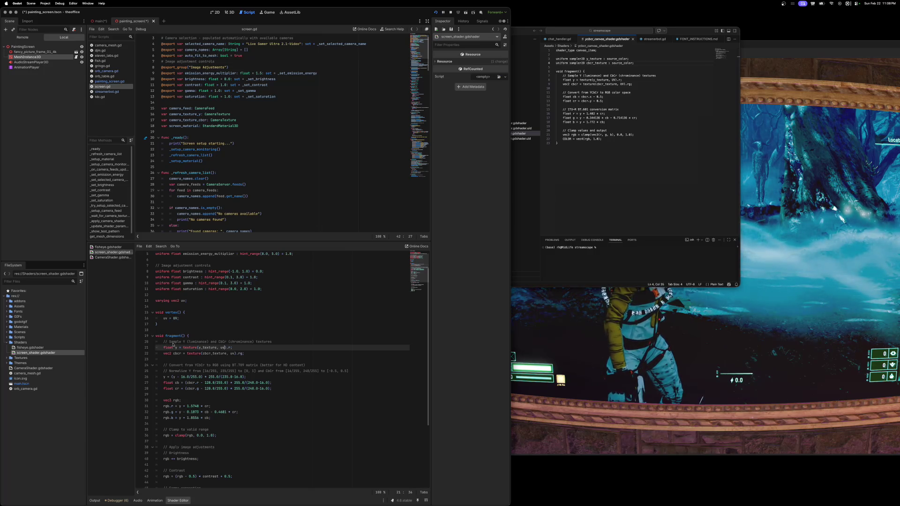
{"action": "triple_click", "coordinate": [174, 354]}
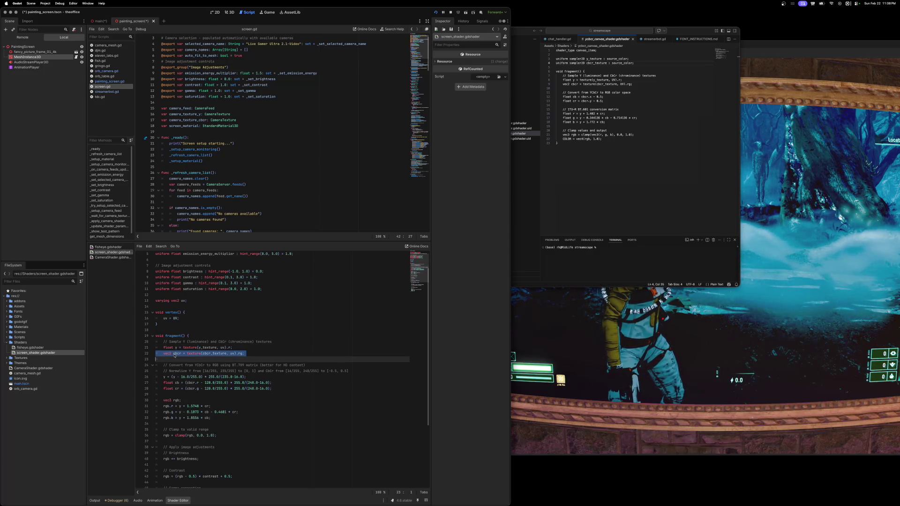
{"action": "scroll", "coordinate": [181, 367], "scroll_direction": "down", "scroll_amount": 1}
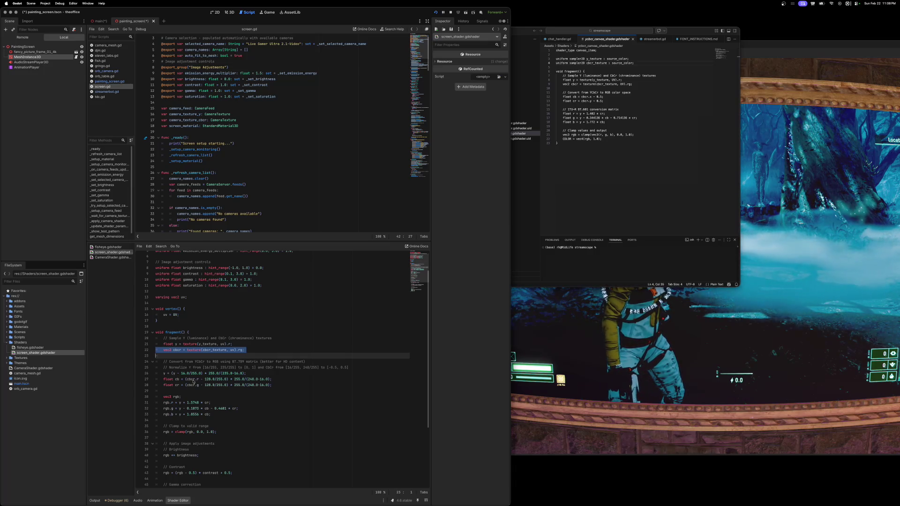
{"action": "left_click", "coordinate": [199, 380]}
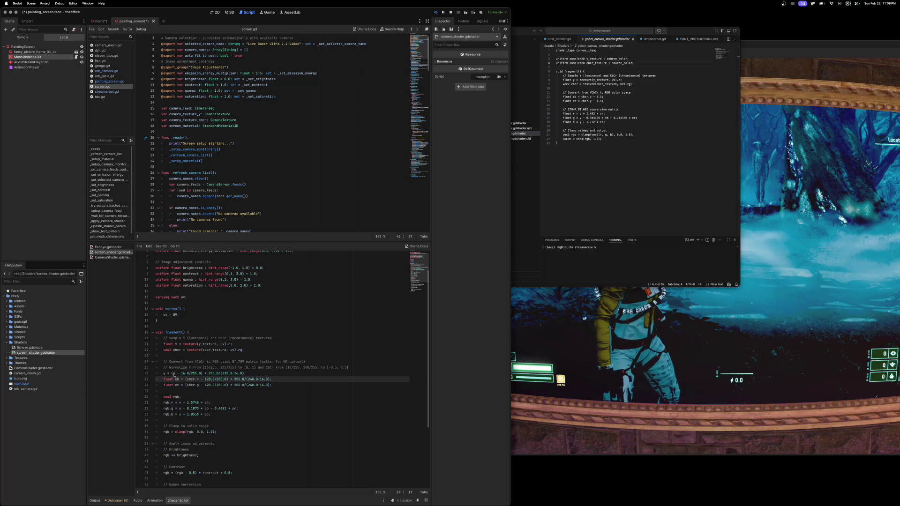
{"action": "triple_click", "coordinate": [174, 373]}
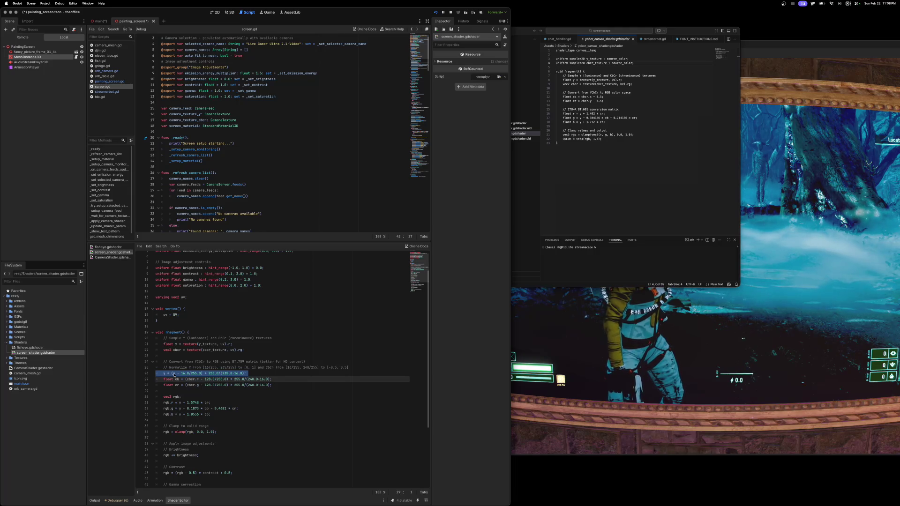
{"action": "double_click", "coordinate": [166, 373]}
{"action": "key", "text": "Delete"}
{"action": "key", "text": "Delete"}
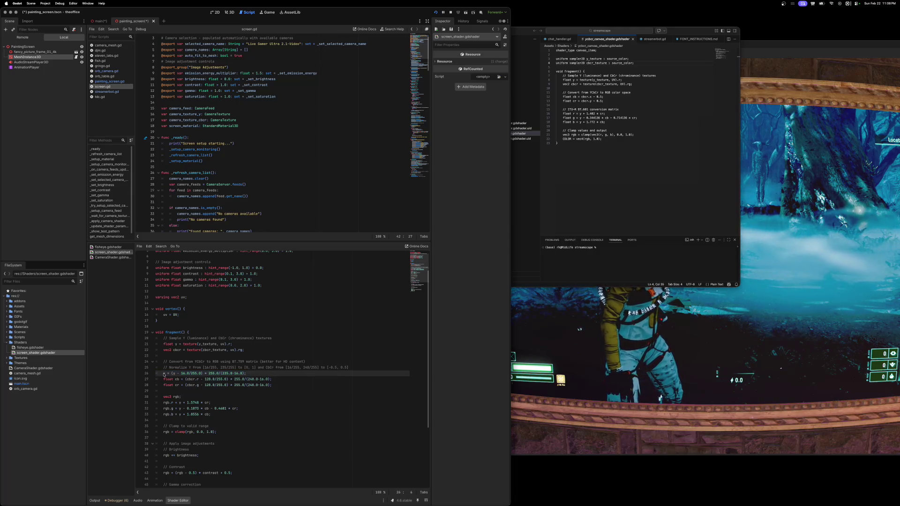
Step: Comment out the y, cb and cr video-range normalization lines with Ctrl+K
{"action": "key", "text": "Down"}
{"action": "key", "text": "Home"}
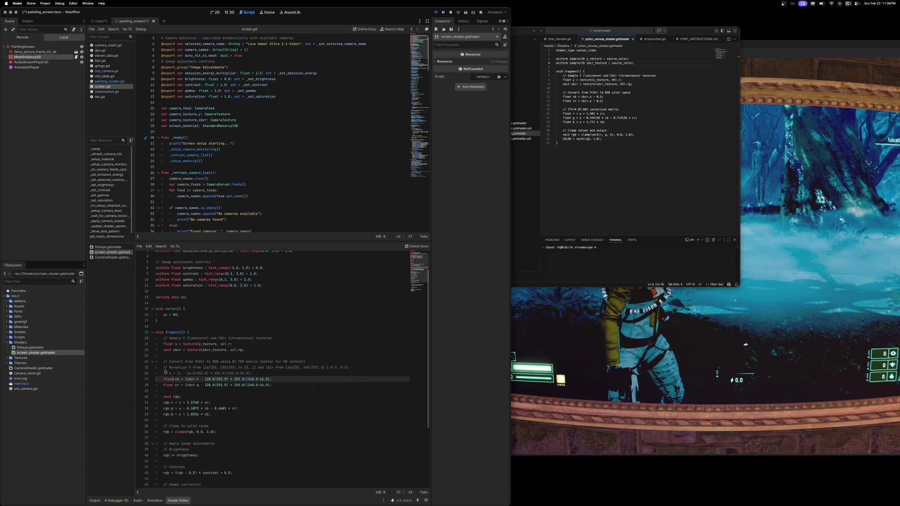
{"action": "key", "text": "super+k"}
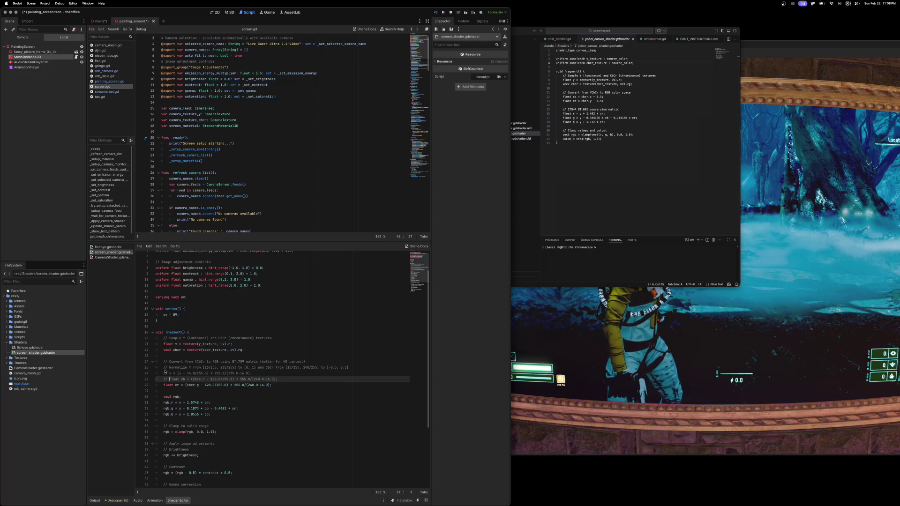
{"action": "key", "text": "Down"}
{"action": "key", "text": "super+k"}
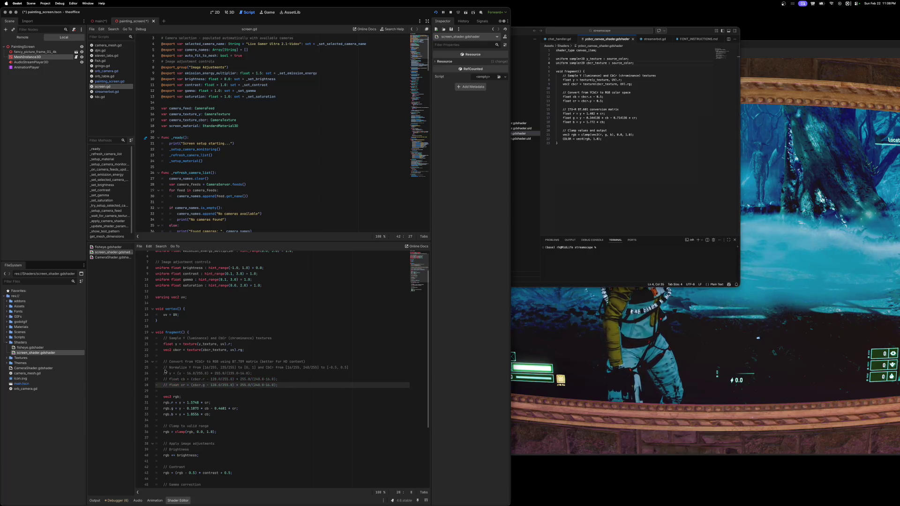
Step: Add 'float cb = cbcr.x - 0.5;' and 'float cr = cbcr.y - 0.5;' below the commented lines
{"action": "key", "text": "End"}
{"action": "key", "text": "Return"}
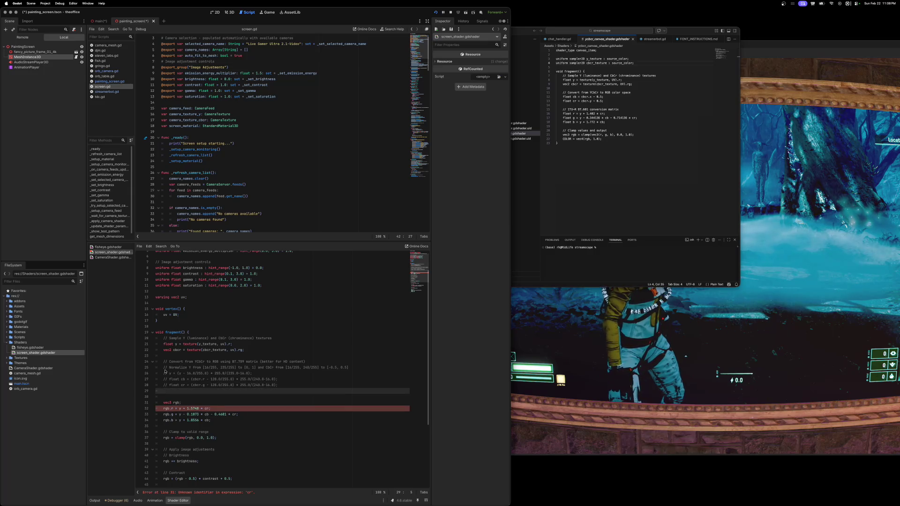
{"action": "key", "text": "Return"}
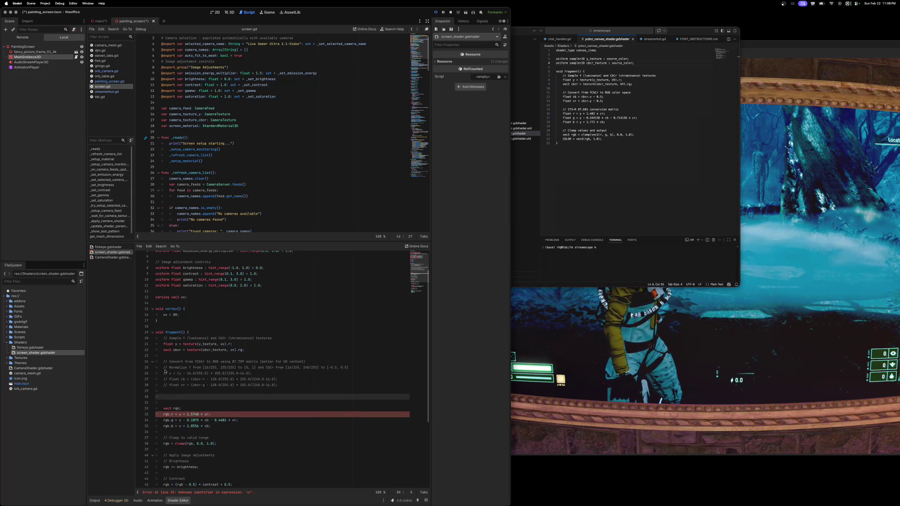
{"action": "type", "text": "float cb ="}
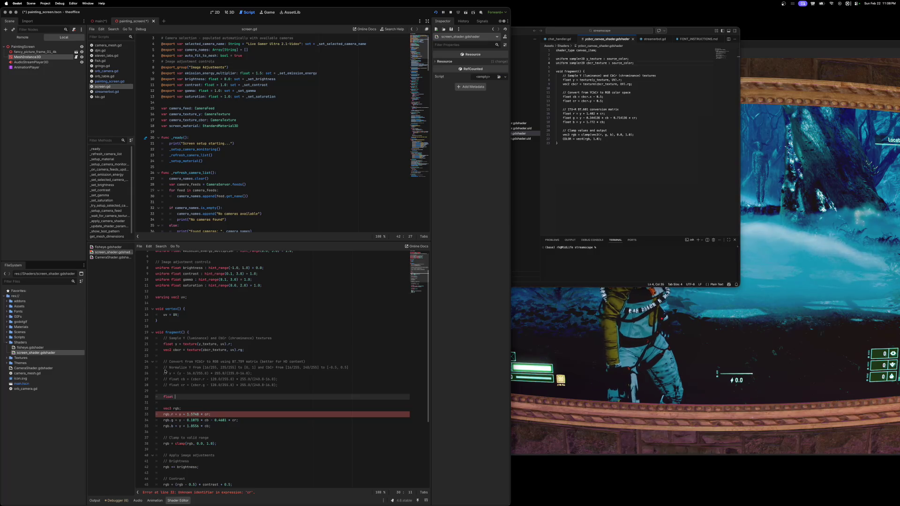
{"action": "type", "text": " cbcr.x"}
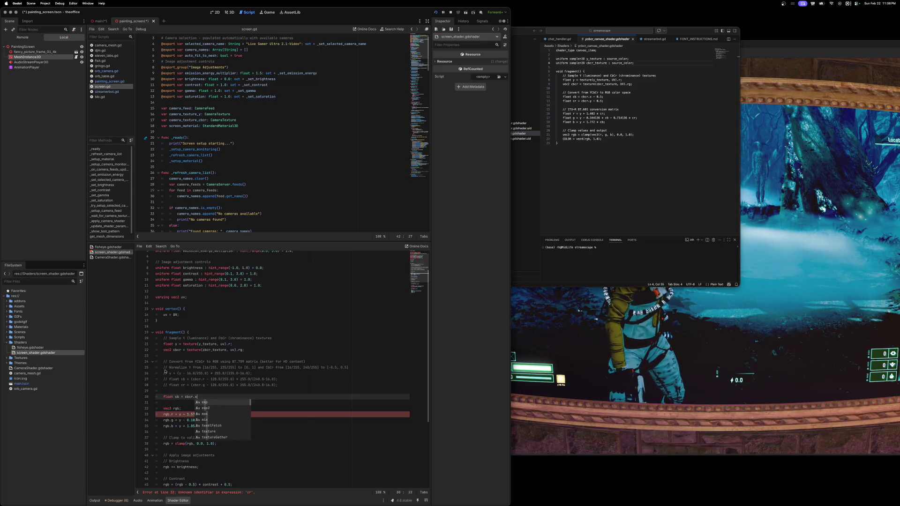
{"action": "type", "text": " - 0.5"}
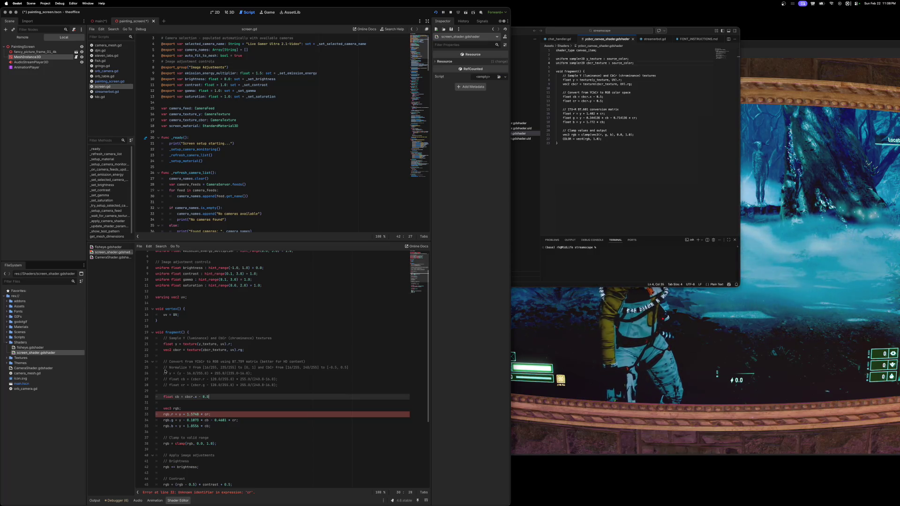
{"action": "type", "text": ";"}
{"action": "key", "text": "Return"}
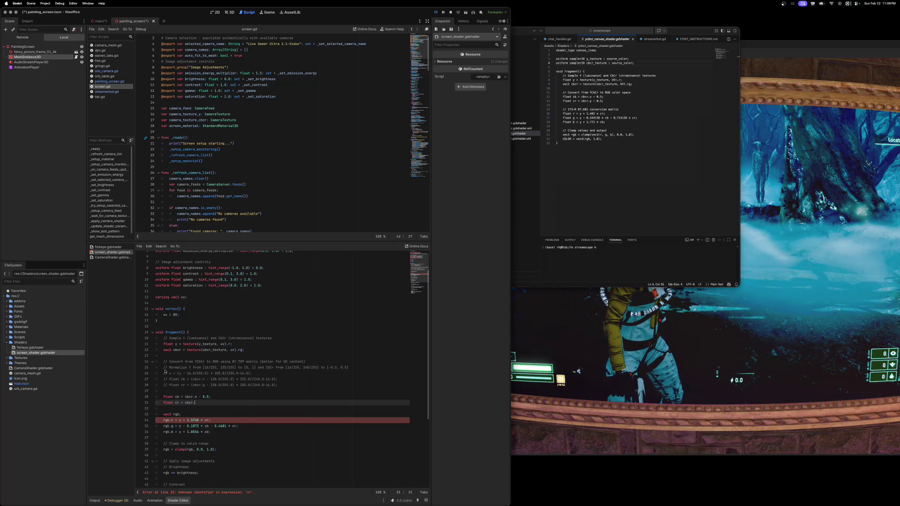
{"action": "type", "text": "r.y - 0."}
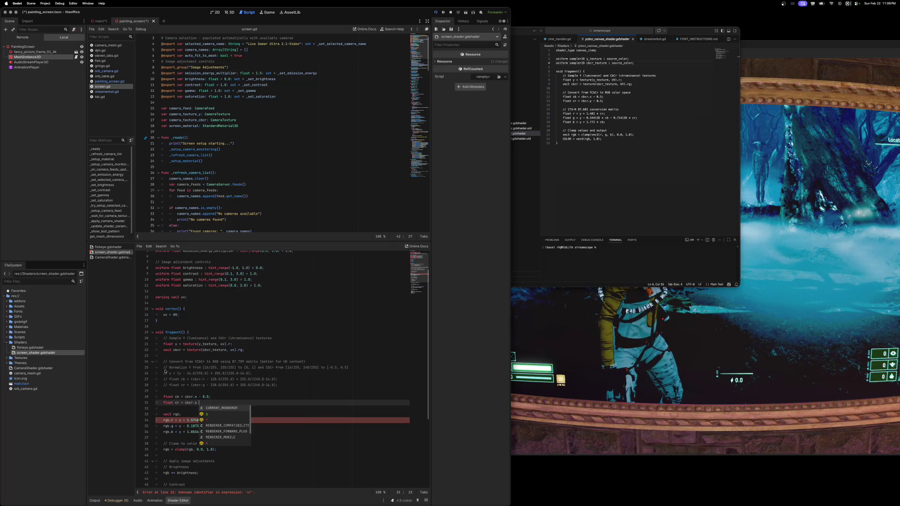
{"action": "type", "text": "5;"}
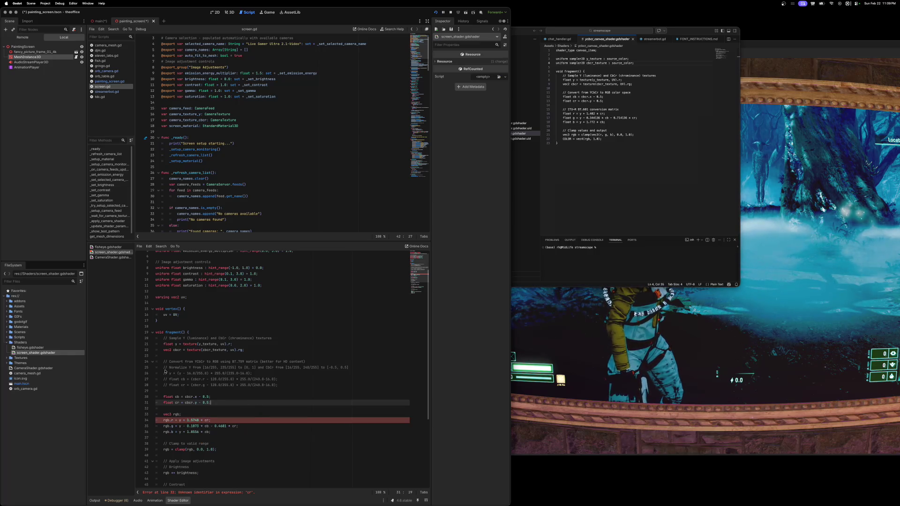
{"action": "scroll", "coordinate": [211, 398], "scroll_direction": "down", "scroll_amount": 1}
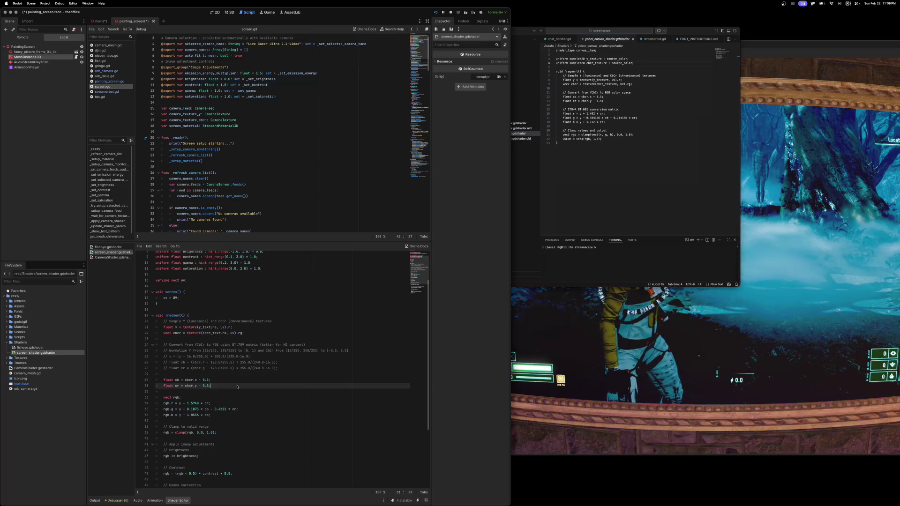
{"action": "scroll", "coordinate": [237, 386], "scroll_direction": "down", "scroll_amount": 1}
{"action": "scroll", "coordinate": [237, 387], "scroll_direction": "down", "scroll_amount": 1}
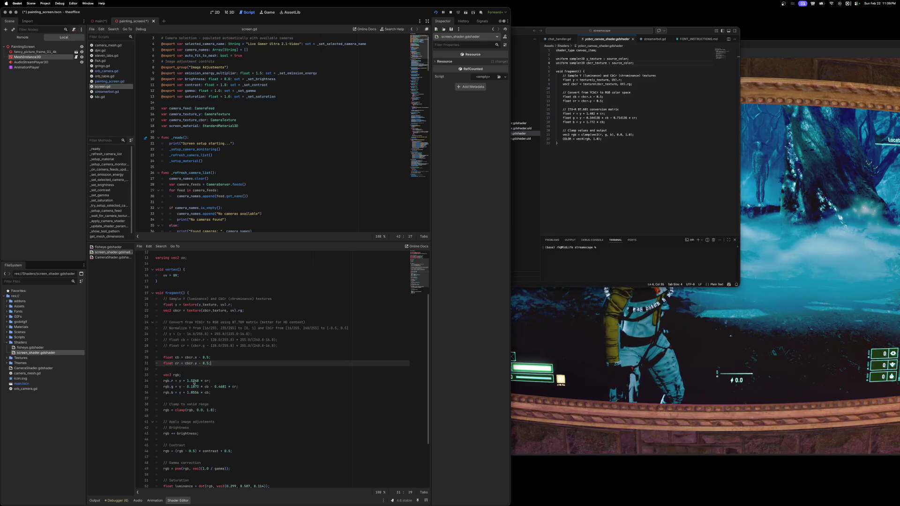
Step: Comment out the original red, green and blue channel formulas and insert an empty line
{"action": "left_click", "coordinate": [164, 381]}
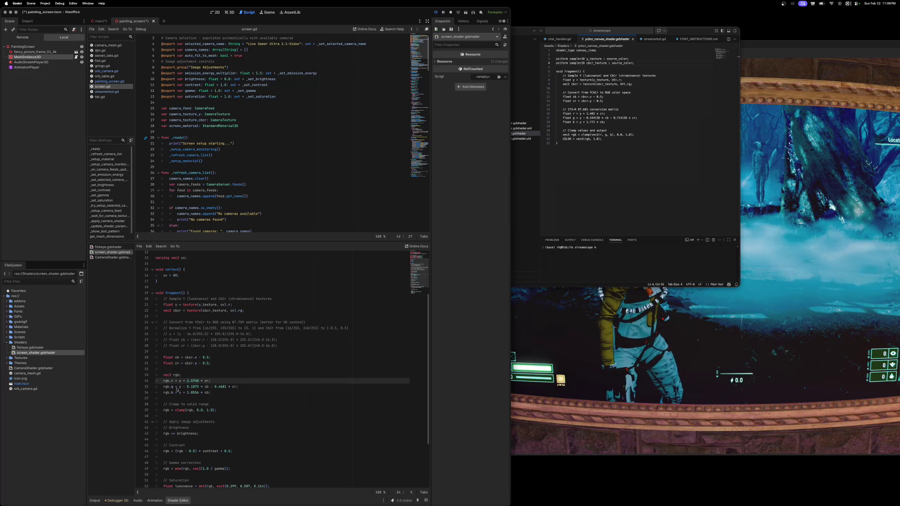
{"action": "key", "text": "super+k"}
{"action": "key", "text": "Down"}
{"action": "key", "text": "super+k"}
{"action": "key", "text": "Down"}
{"action": "key", "text": "super+k"}
{"action": "key", "text": "Down"}
{"action": "key", "text": "Down"}
{"action": "key", "text": "Up"}
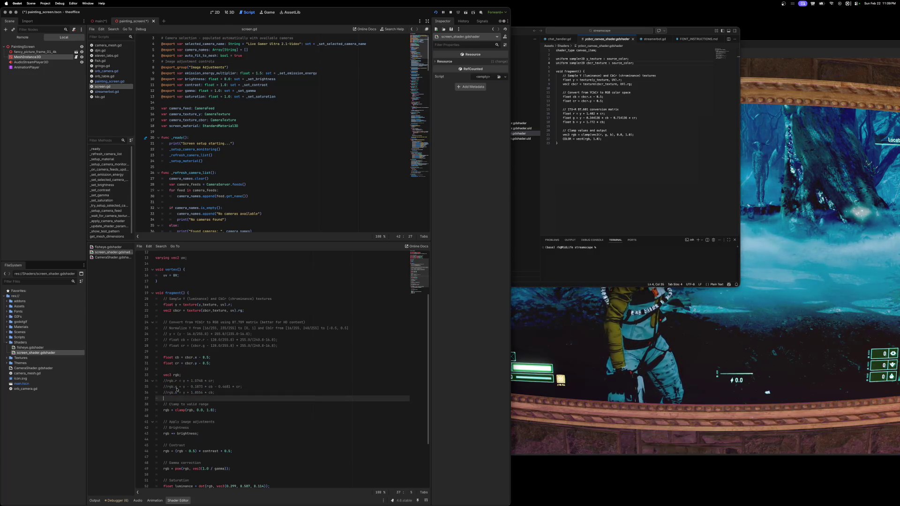
{"action": "key", "text": "Return"}
{"action": "key", "text": "Up"}
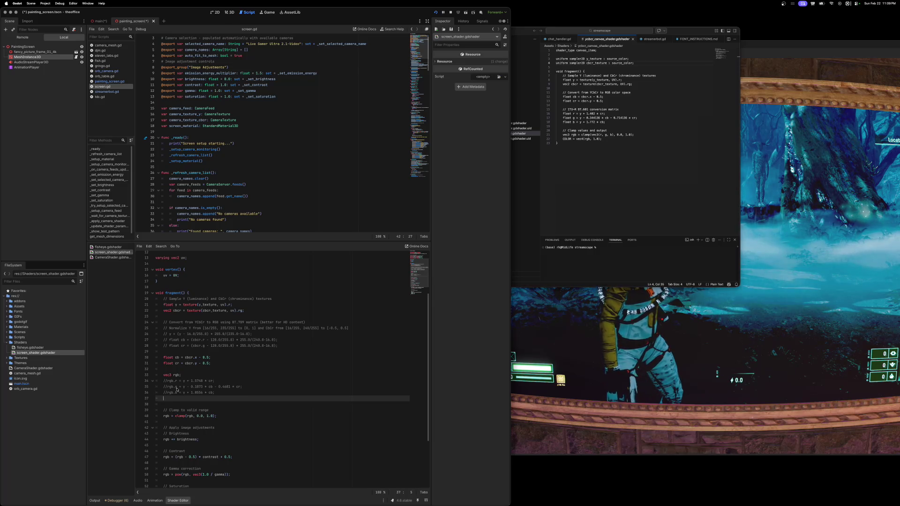
Step: Write rgb.r = y + 1.402 * cr and rgb.g = y - 0.344136 * cb - 0.714136 * cr, then begin the rgb.b line
{"action": "type", "text": "rgb.r = "}
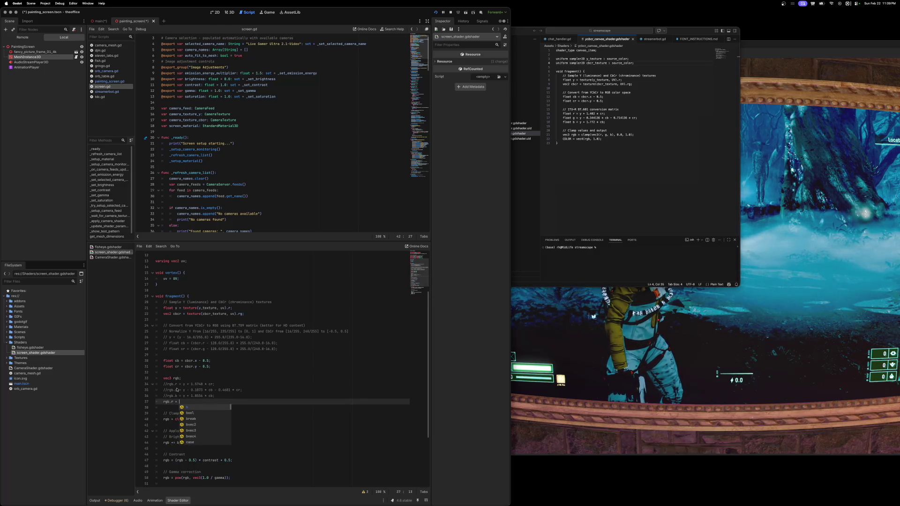
{"action": "type", "text": "y+ 1.402 * "}
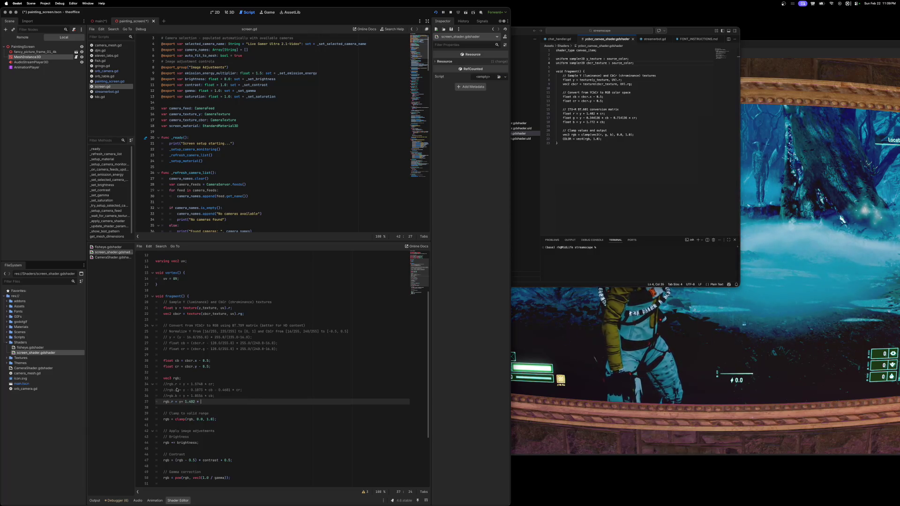
{"action": "type", "text": "cr"}
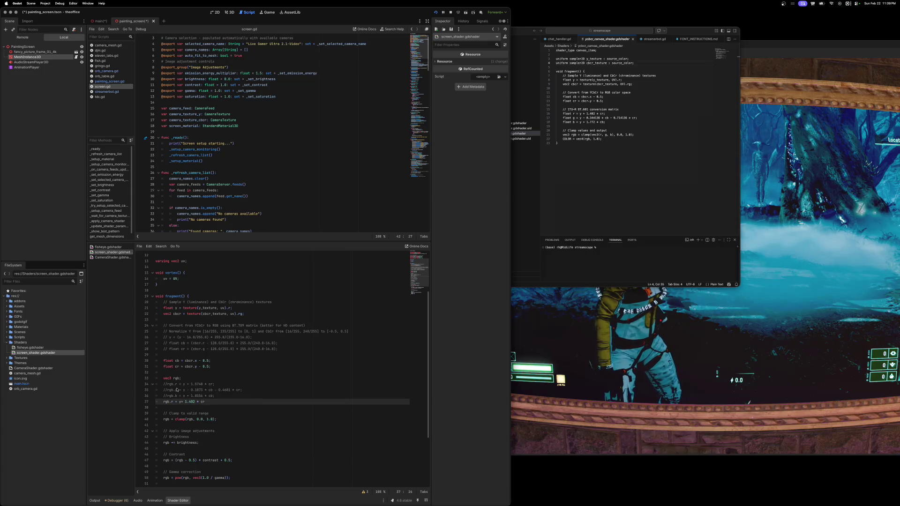
{"action": "key", "text": "Return"}
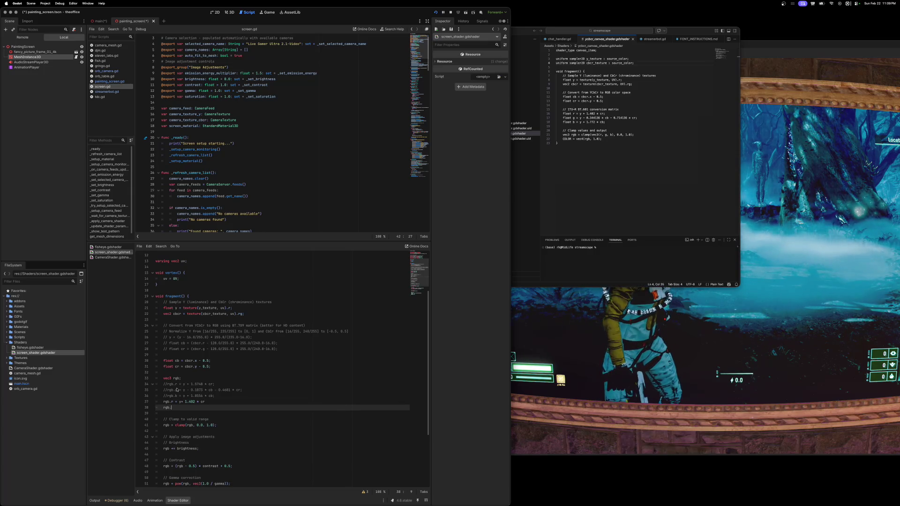
{"action": "type", "text": "b."}
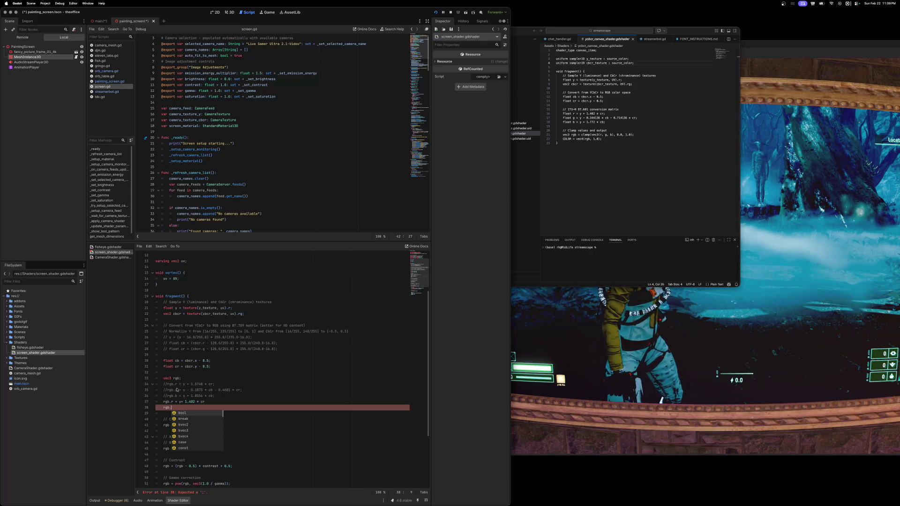
{"action": "type", "text": "g ="}
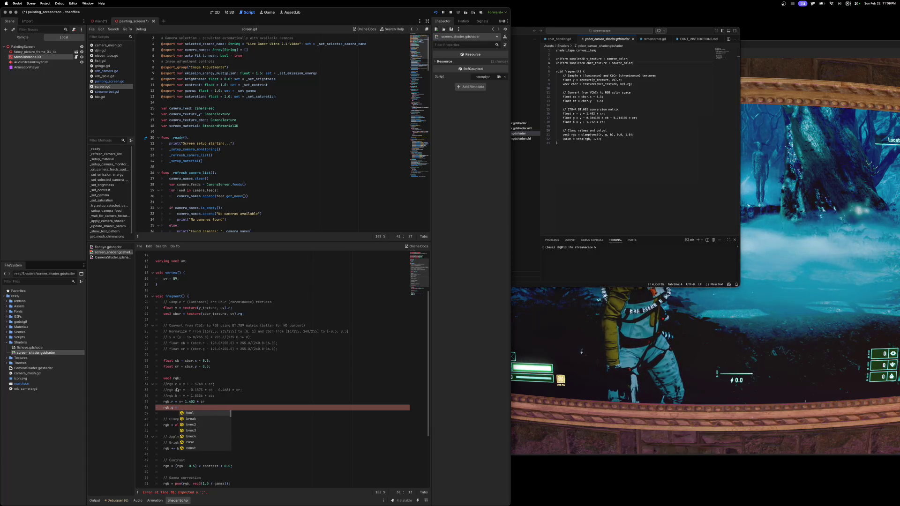
{"action": "type", "text": " y - "}
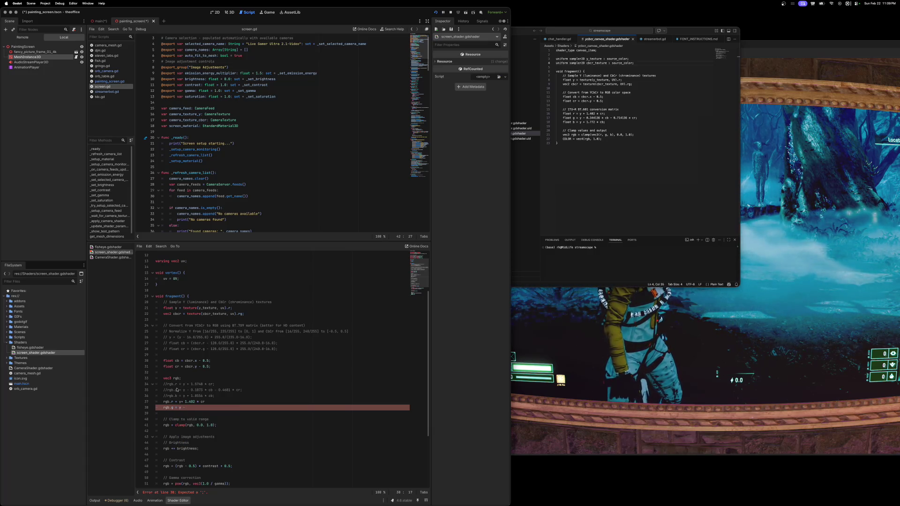
{"action": "type", "text": "0.34"}
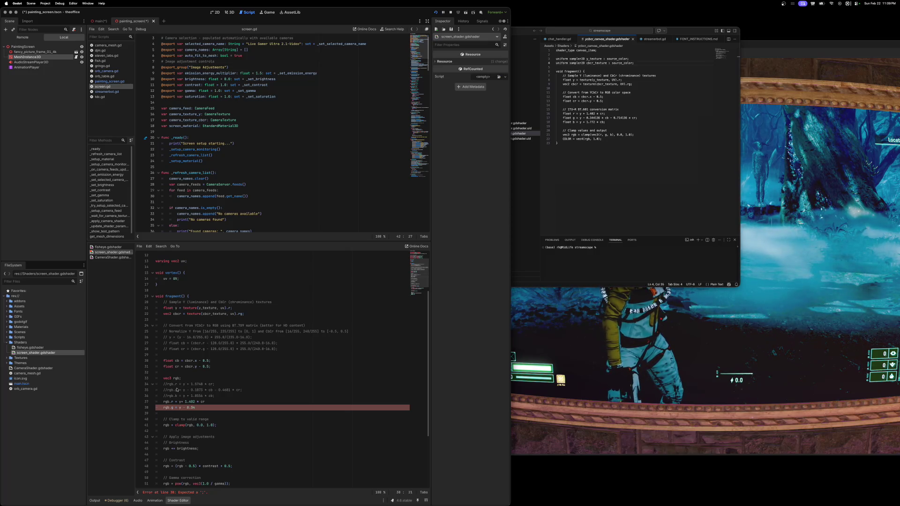
{"action": "type", "text": "413"}
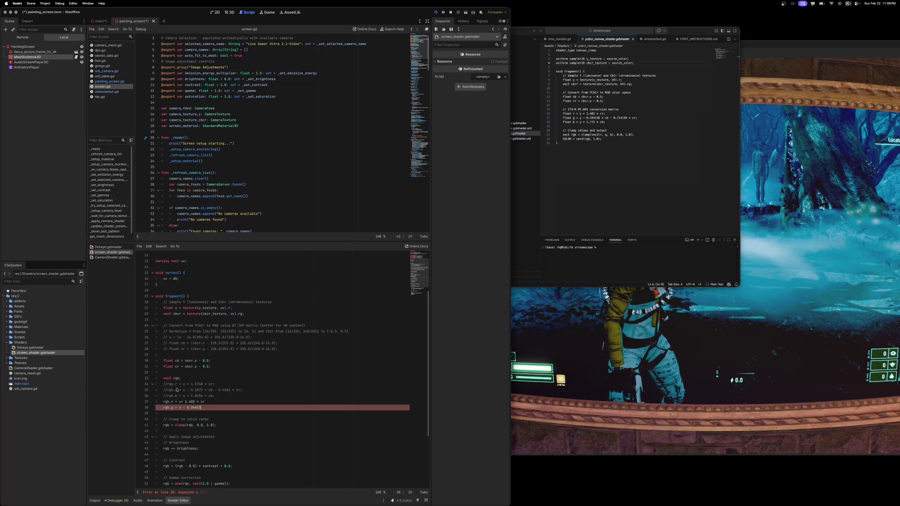
{"action": "type", "text": "6 * cb - "}
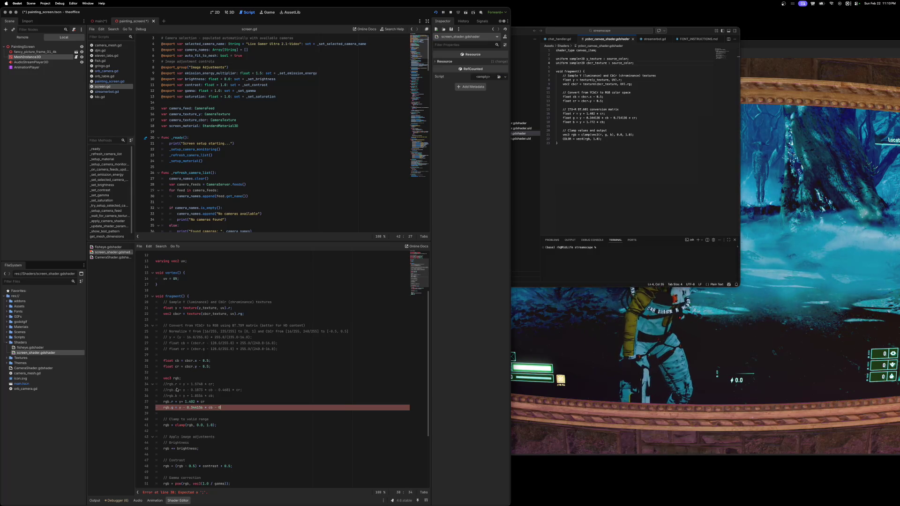
{"action": "type", "text": "0."}
{"action": "type", "text": "71"}
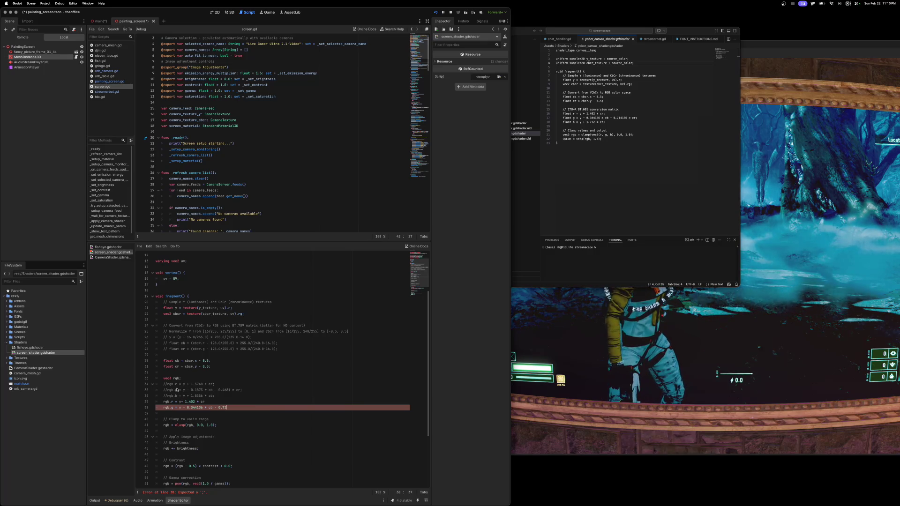
{"action": "type", "text": "4136"}
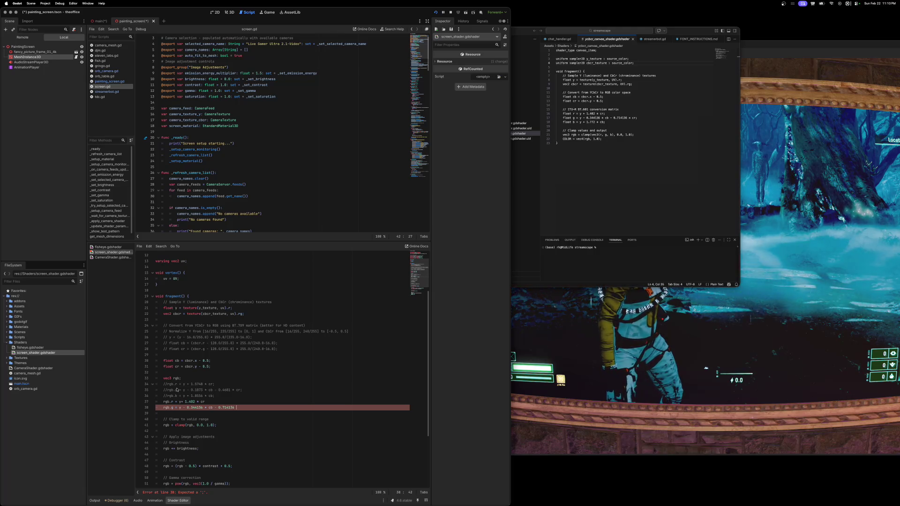
{"action": "type", "text": " * cr"}
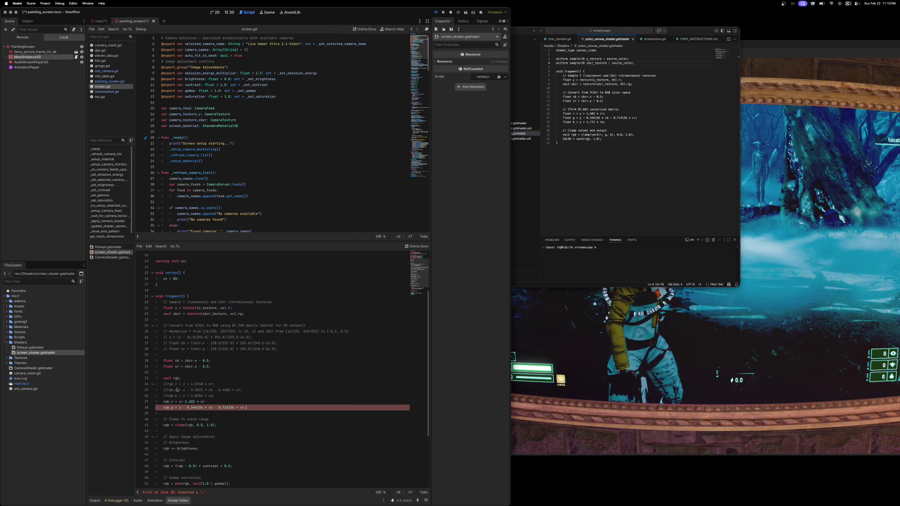
{"action": "type", "text": ";"}
{"action": "key", "text": "Return"}
{"action": "type", "text": "rbgb.b"}
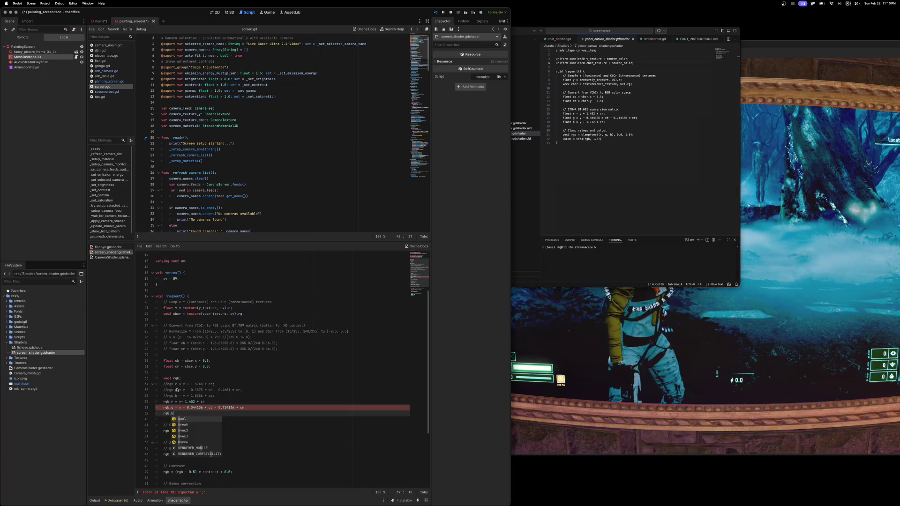
{"action": "type", "text": " = "}
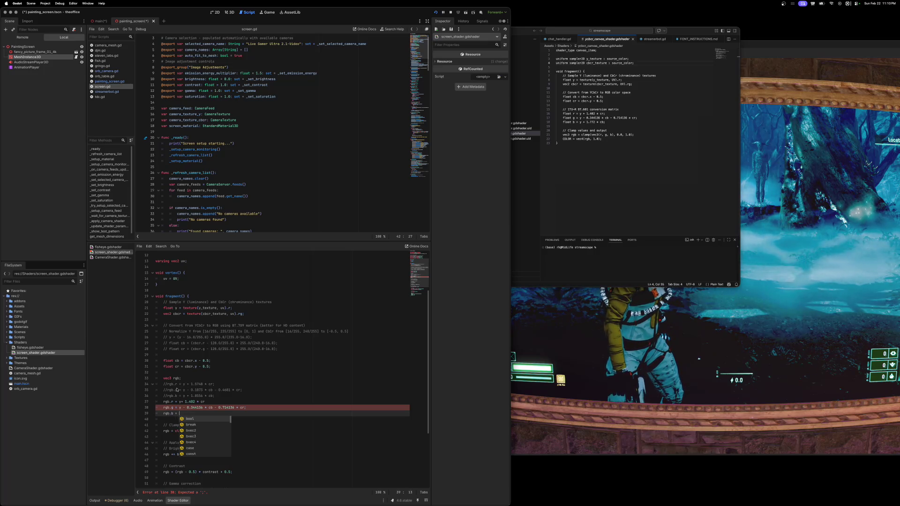
{"action": "type", "text": "y "}
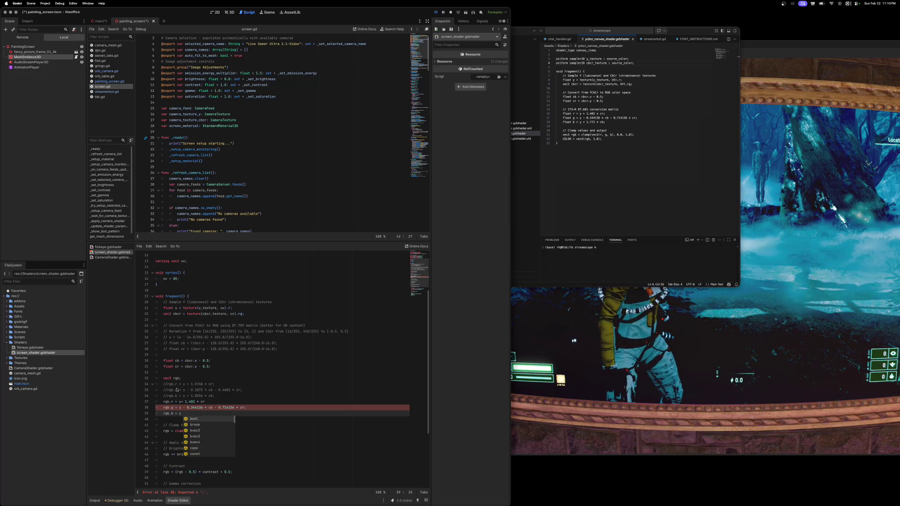
{"action": "type", "text": "+ 1.772"}
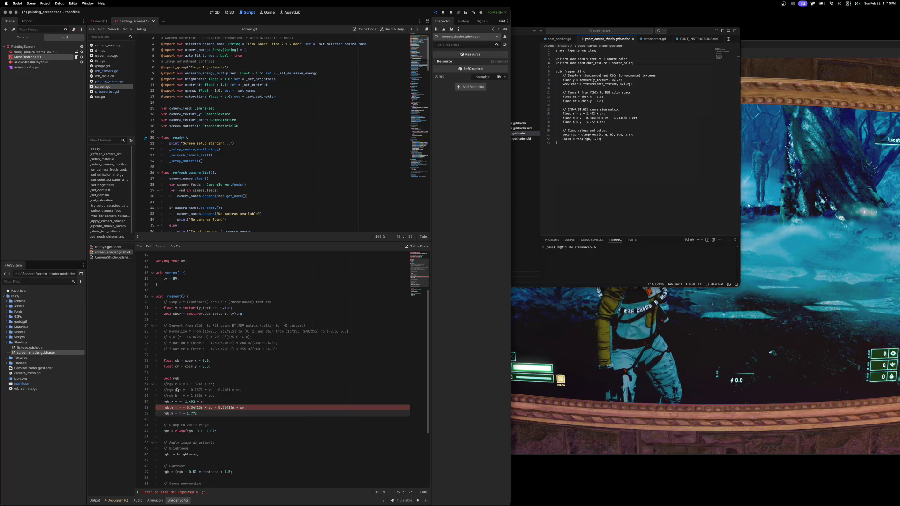
{"action": "type", "text": "b;"}
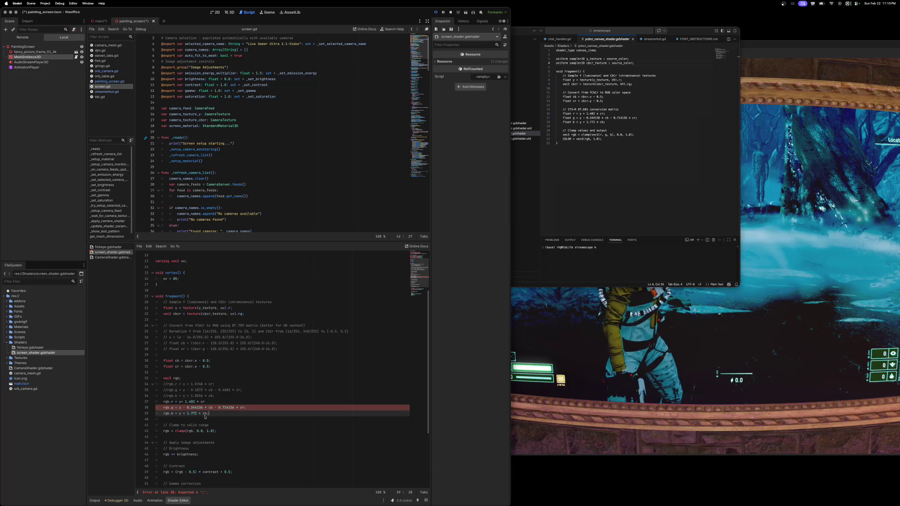
Step: Add the missing semicolon after cr at the end of the rgb.r line
{"action": "scroll", "coordinate": [210, 426], "scroll_direction": "down", "scroll_amount": 1}
{"action": "left_click", "coordinate": [186, 423]}
{"action": "key", "text": "Right"}
{"action": "key", "text": "Right"}
{"action": "key", "text": "Right"}
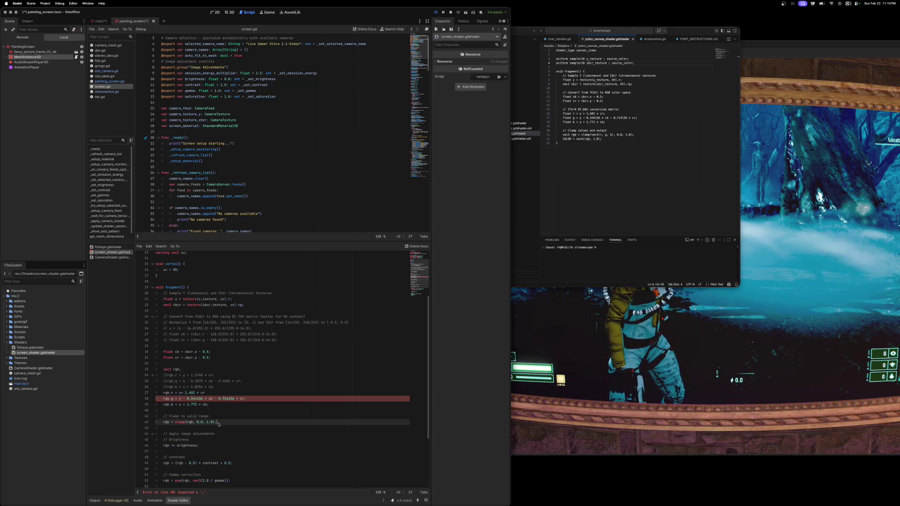
{"action": "scroll", "coordinate": [220, 428], "scroll_direction": "down", "scroll_amount": 2}
{"action": "left_click", "coordinate": [206, 421]}
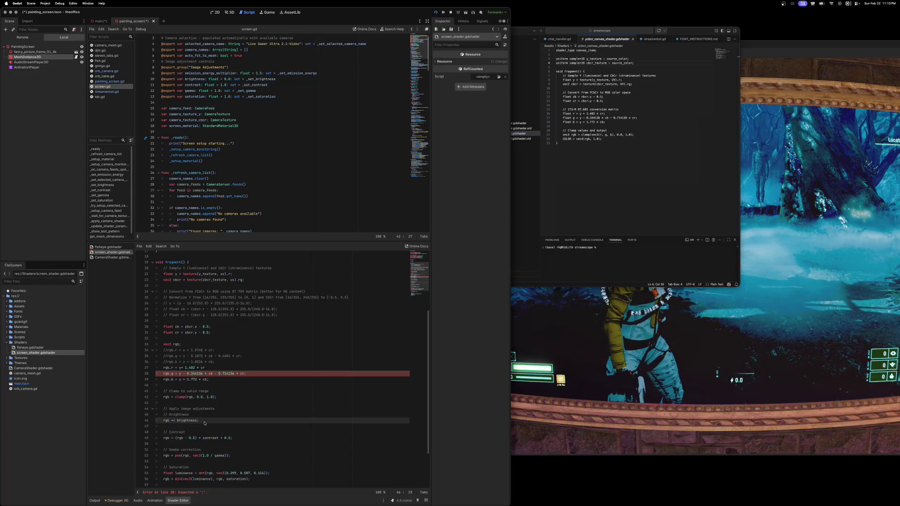
{"action": "scroll", "coordinate": [207, 422], "scroll_direction": "down", "scroll_amount": 4}
{"action": "scroll", "coordinate": [204, 423], "scroll_direction": "down", "scroll_amount": 1}
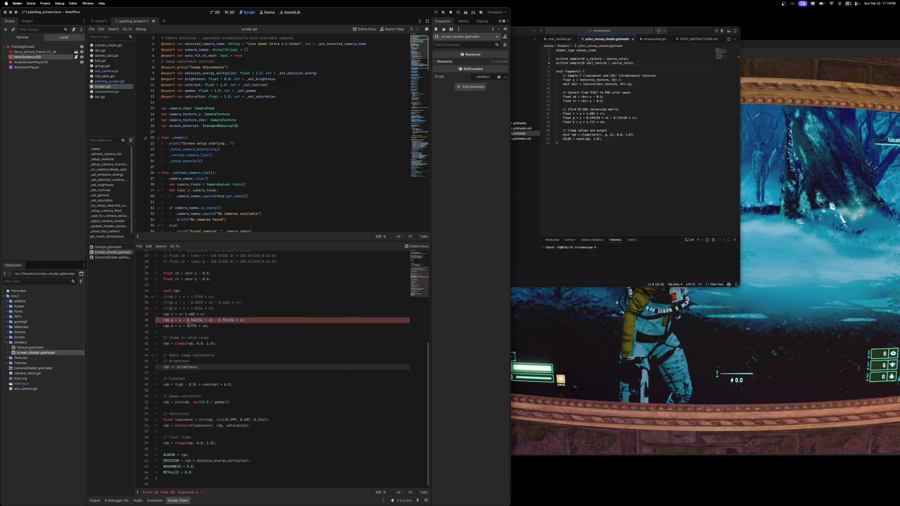
{"action": "left_click", "coordinate": [210, 314]}
{"action": "type", "text": ";"}
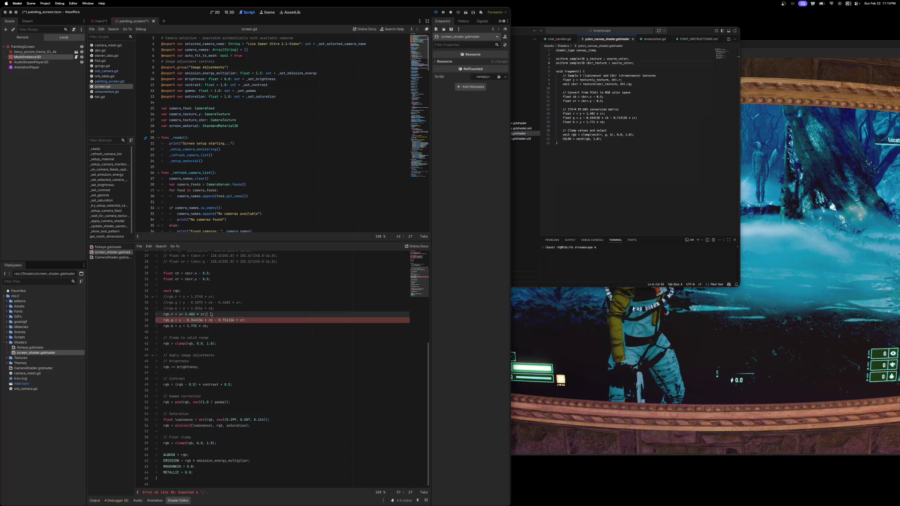
Step: Save the shader, rerun the game with F5 and move its window aside to view the painting
{"action": "scroll", "coordinate": [221, 345], "scroll_direction": "up", "scroll_amount": 2}
{"action": "key", "text": "ctrl+s"}
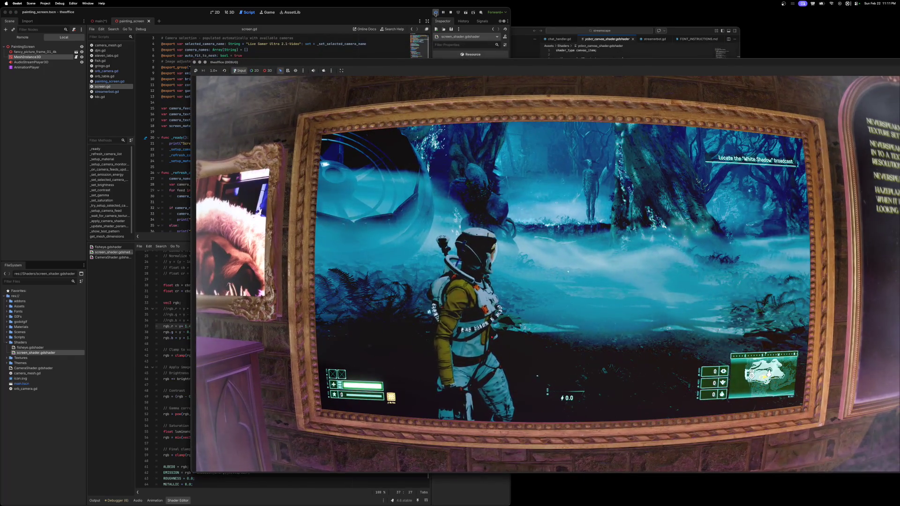
{"action": "key", "text": "F5"}
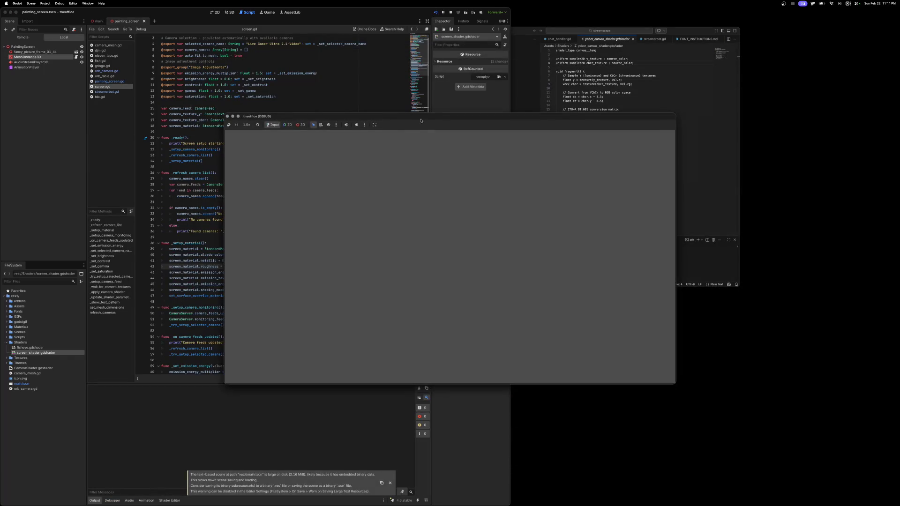
{"action": "left_click_drag", "start_coordinate": [402, 117], "coordinate": [602, 92]}
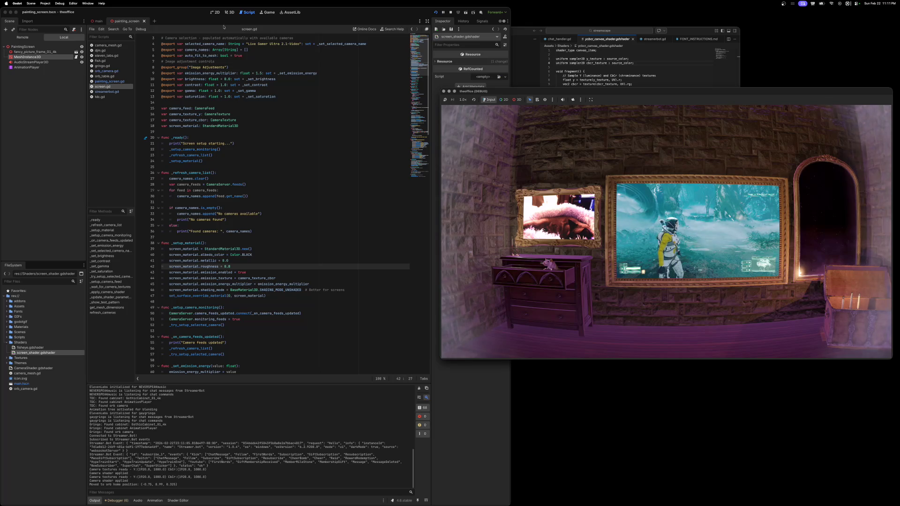
{"action": "left_click", "coordinate": [229, 13]}
Step: Select orb_camera in the main room scene and rotate it about 38 degrees around the Y axis
{"action": "left_click", "coordinate": [98, 21]}
{"action": "left_click_drag", "start_coordinate": [256, 263], "coordinate": [225, 251]}
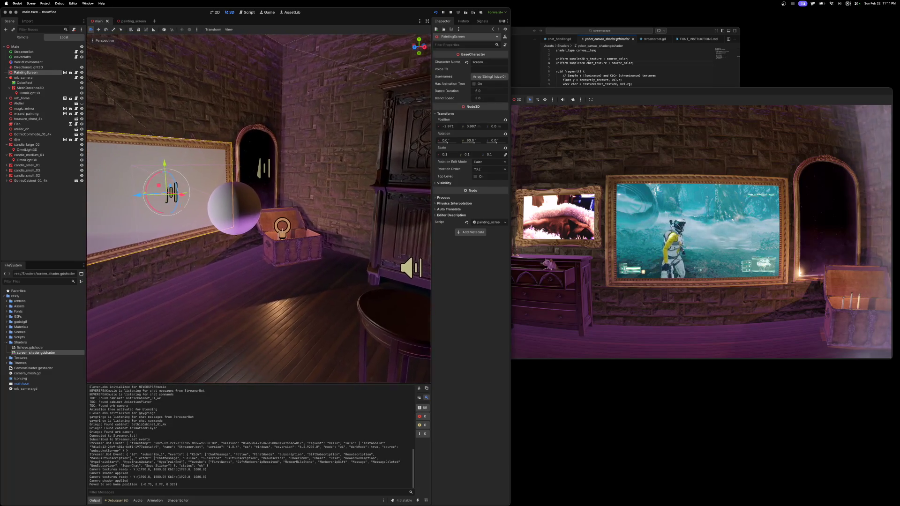
{"action": "left_click", "coordinate": [23, 77]}
{"action": "left_click_drag", "start_coordinate": [250, 177], "coordinate": [251, 176]}
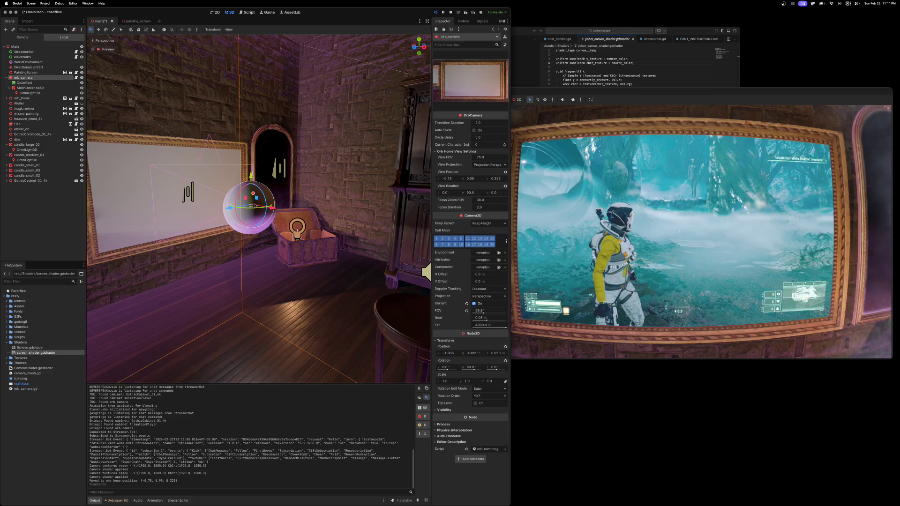
{"action": "left_click_drag", "start_coordinate": [255, 205], "coordinate": [253, 209]}
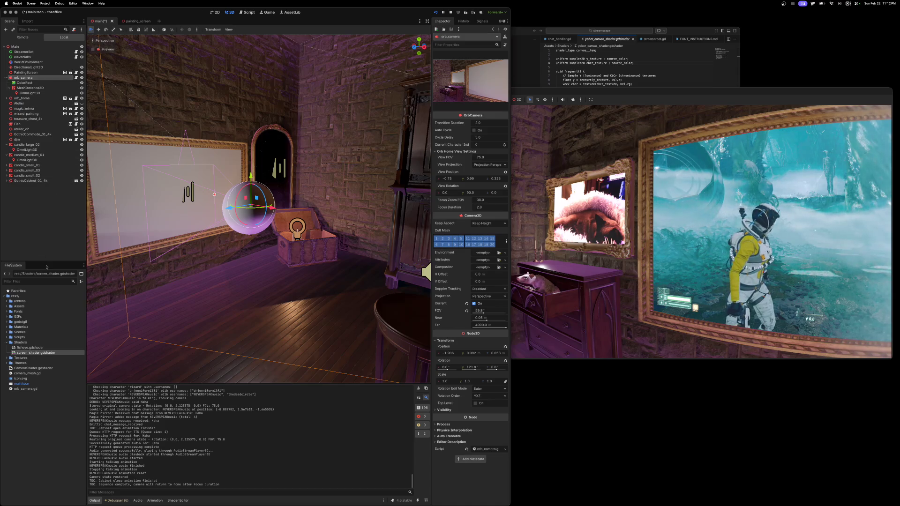
Step: Show streamerbot.gd in the Script workspace and bring VS Code to the front
{"action": "left_click", "coordinate": [246, 12]}
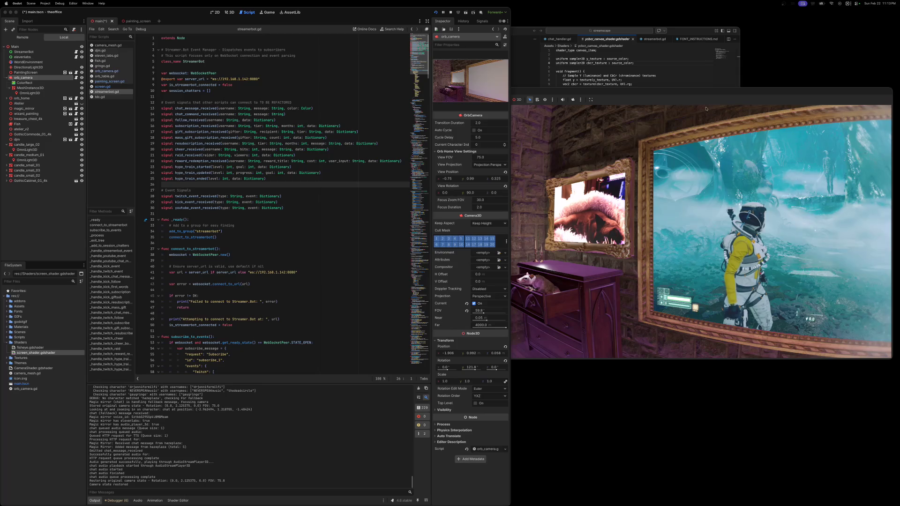
{"action": "left_click", "coordinate": [609, 70]}
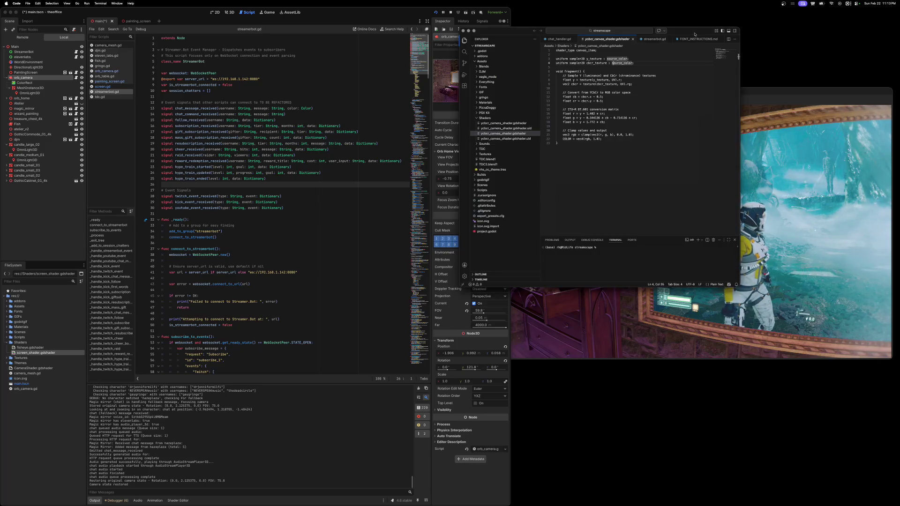
Step: Move the game window up and right over the editor, then open orb_camera.gd
{"action": "left_click", "coordinate": [463, 31]}
{"action": "mouse_move", "coordinate": [678, 92]}
{"action": "left_mouse_down"}
{"action": "mouse_move", "coordinate": [678, 63]}
{"action": "mouse_move", "coordinate": [681, 71]}
{"action": "mouse_move", "coordinate": [617, 52]}
{"action": "left_mouse_up"}
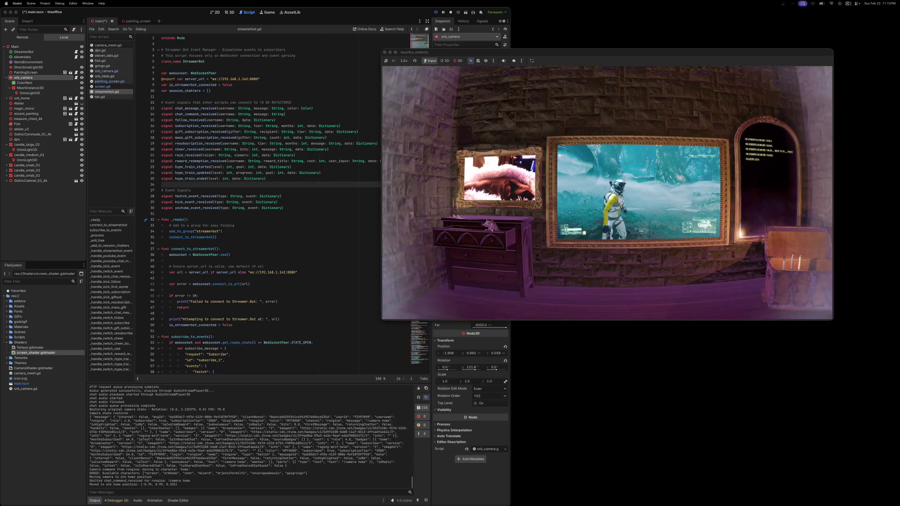
{"action": "mouse_move", "coordinate": [570, 56]}
{"action": "left_mouse_down"}
{"action": "mouse_move", "coordinate": [701, 61]}
{"action": "mouse_move", "coordinate": [615, 62]}
{"action": "mouse_move", "coordinate": [683, 74]}
{"action": "left_mouse_up"}
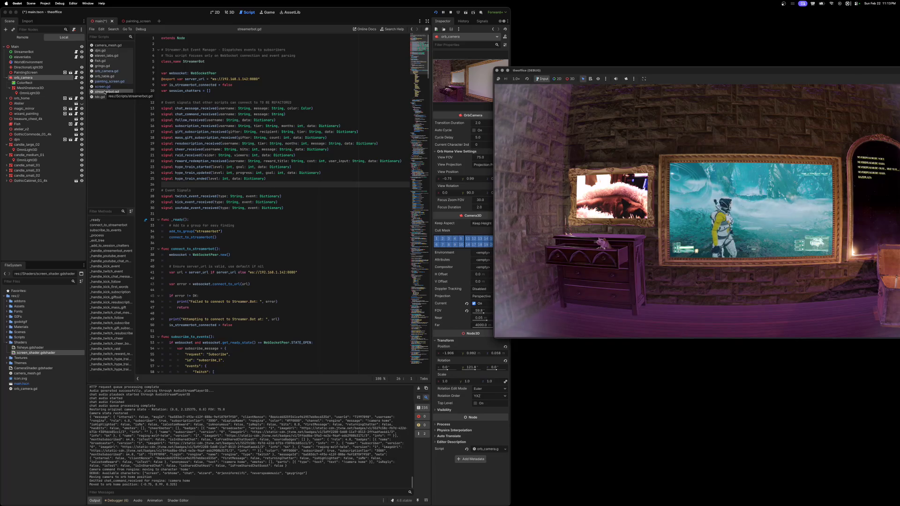
{"action": "left_click", "coordinate": [106, 70]}
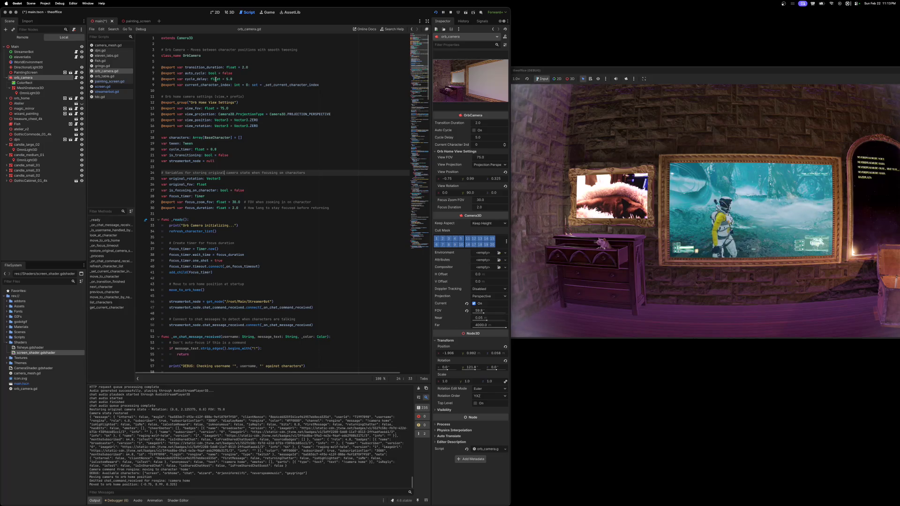
{"action": "mouse_move", "coordinate": [215, 79]}
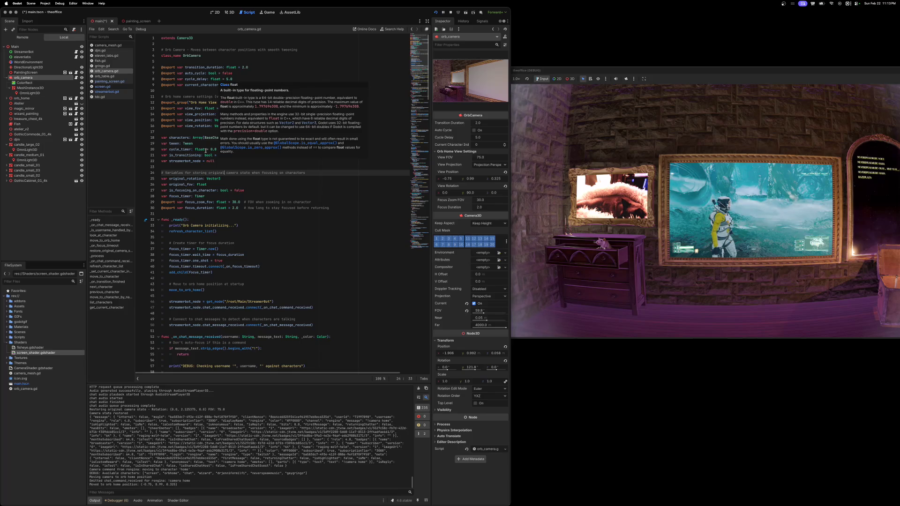
{"action": "left_click", "coordinate": [235, 209]}
{"action": "type", "text": "5"}
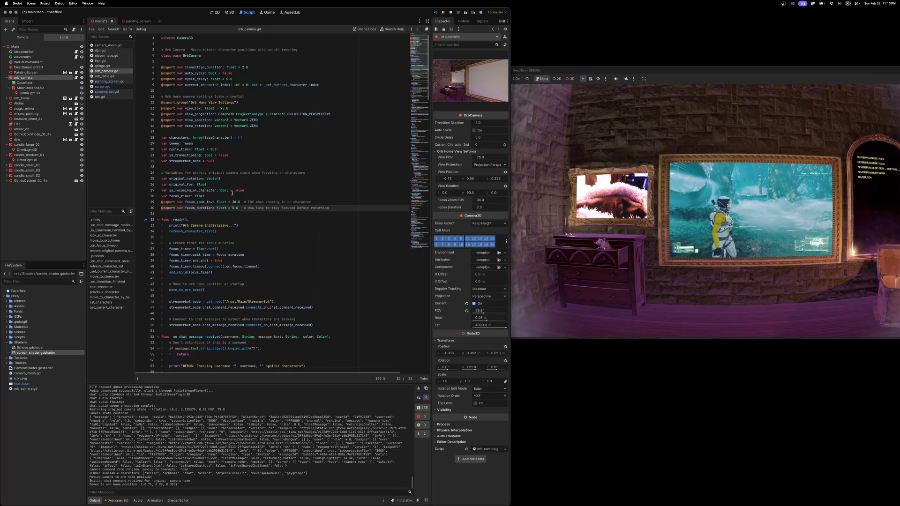
{"action": "key", "text": "super+s"}
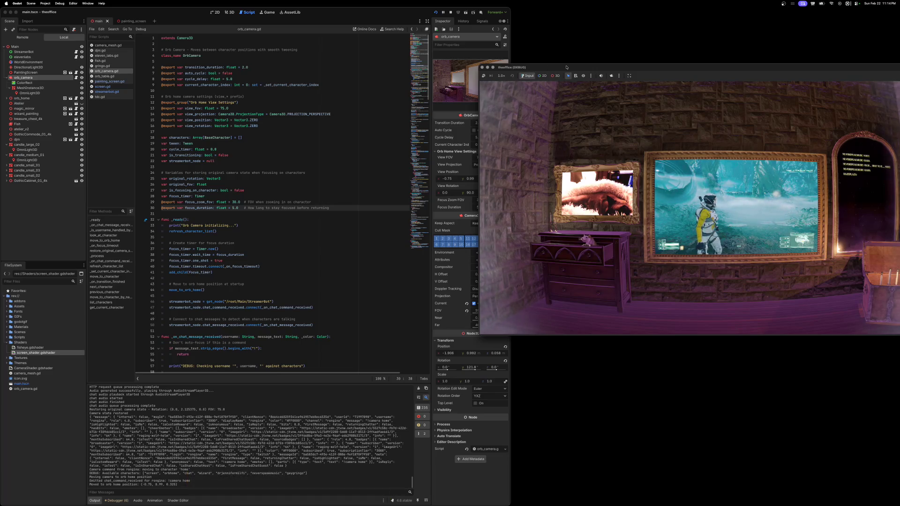
{"action": "left_click_drag", "start_coordinate": [567, 69], "coordinate": [354, 63]}
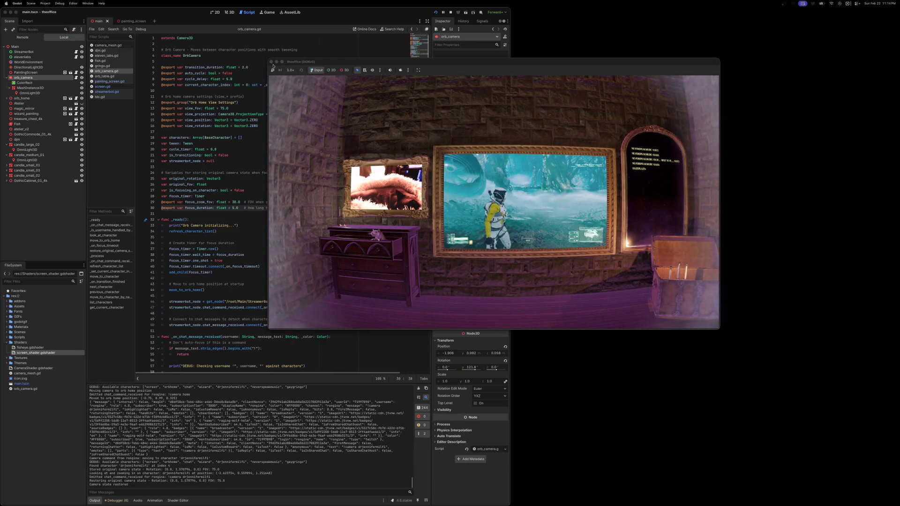
Step: Stop and relaunch the room scene, placing the new game window on the screen's right side
{"action": "left_click", "coordinate": [272, 62]}
{"action": "left_click", "coordinate": [435, 12]}
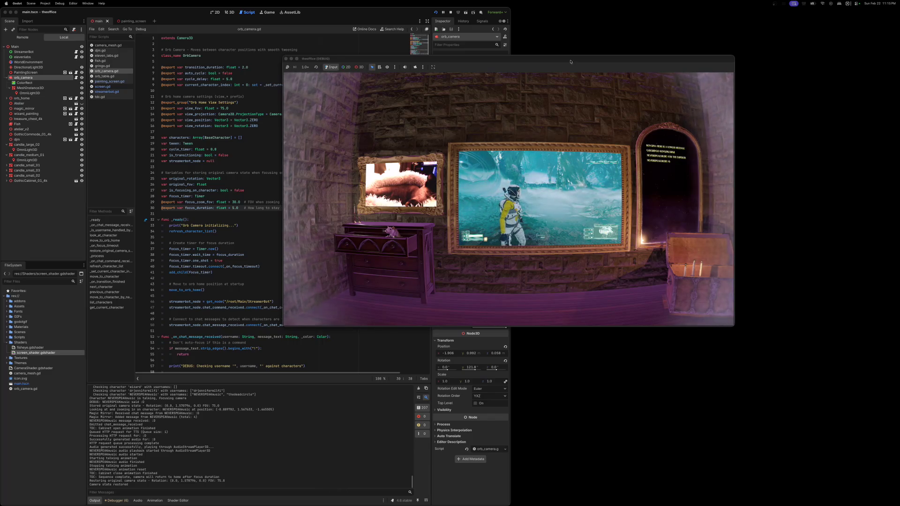
{"action": "left_click_drag", "start_coordinate": [542, 64], "coordinate": [716, 76]}
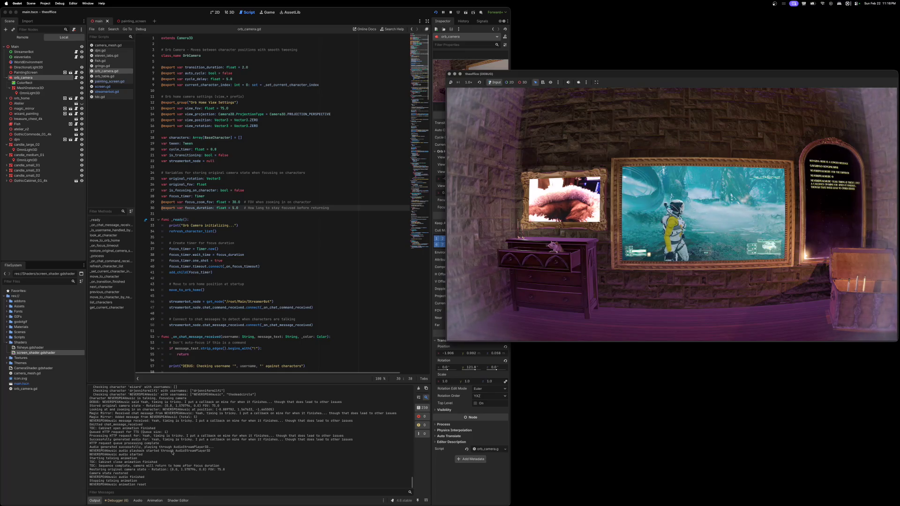
Step: Review the chat_message_received lines in the Output log, then show orb_camera's Signals list
{"action": "left_click", "coordinate": [152, 455]}
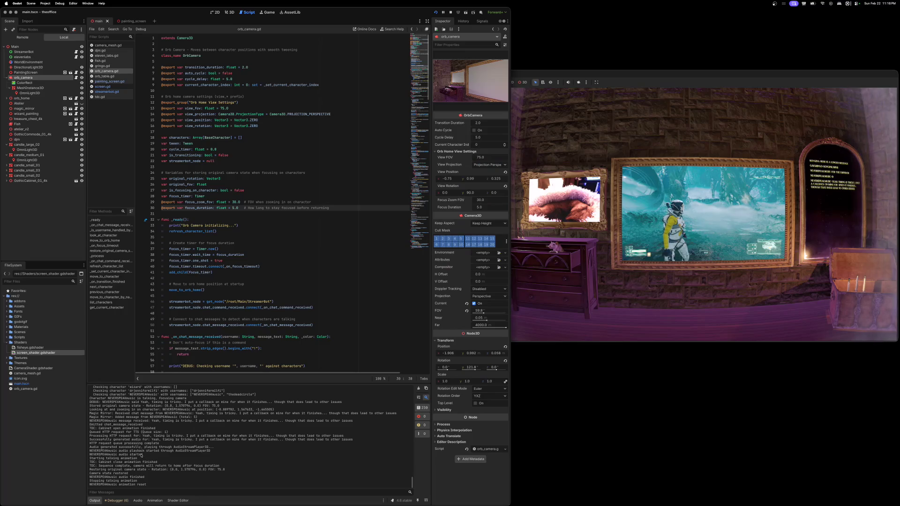
{"action": "left_click_drag", "start_coordinate": [90, 452], "coordinate": [144, 452]}
{"action": "left_click", "coordinate": [117, 448]}
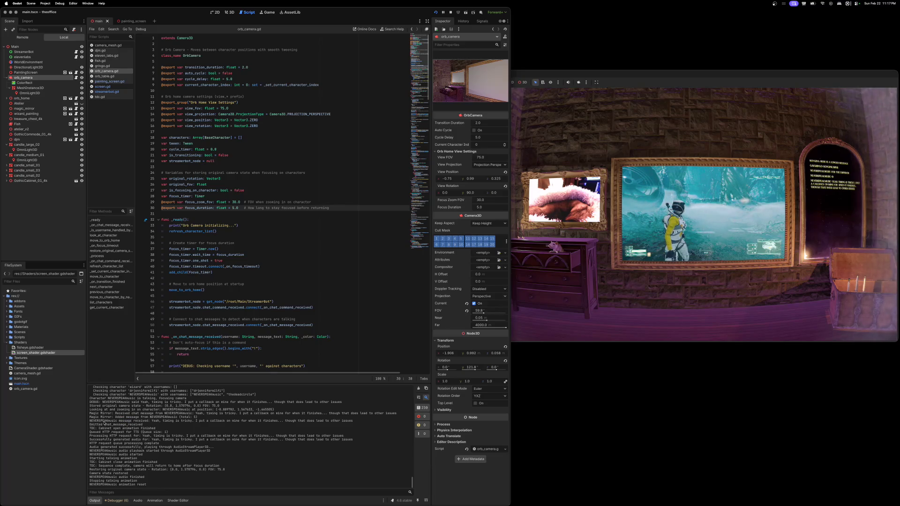
{"action": "left_click_drag", "start_coordinate": [90, 420], "coordinate": [353, 421]}
{"action": "left_click_drag", "start_coordinate": [95, 424], "coordinate": [145, 425]}
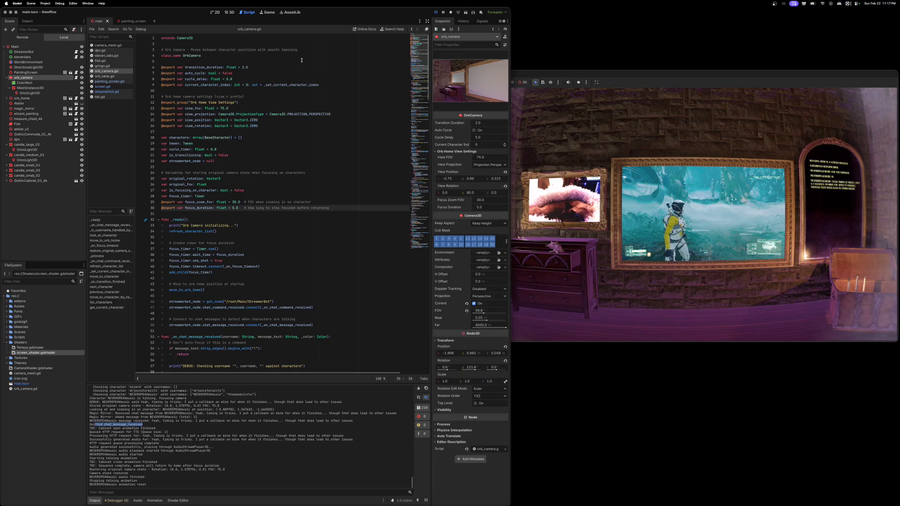
{"action": "left_click", "coordinate": [482, 21]}
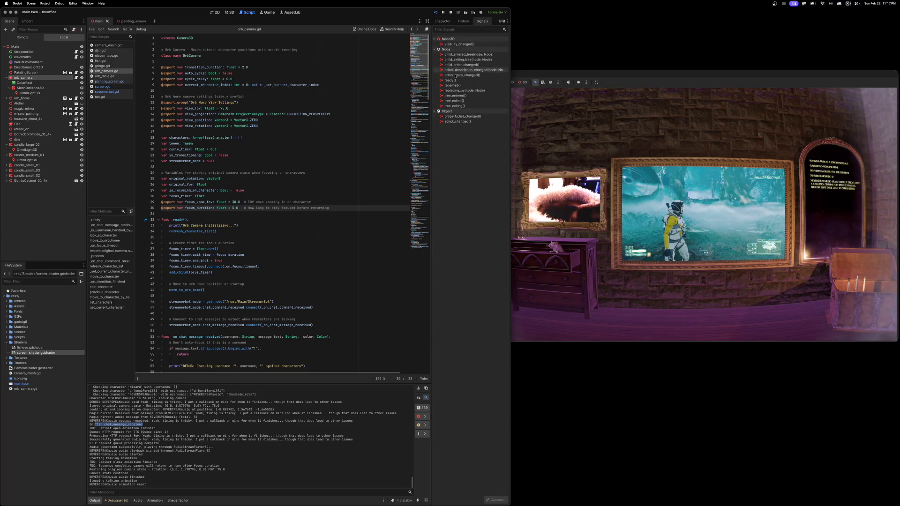
{"action": "mouse_move", "coordinate": [458, 101]}
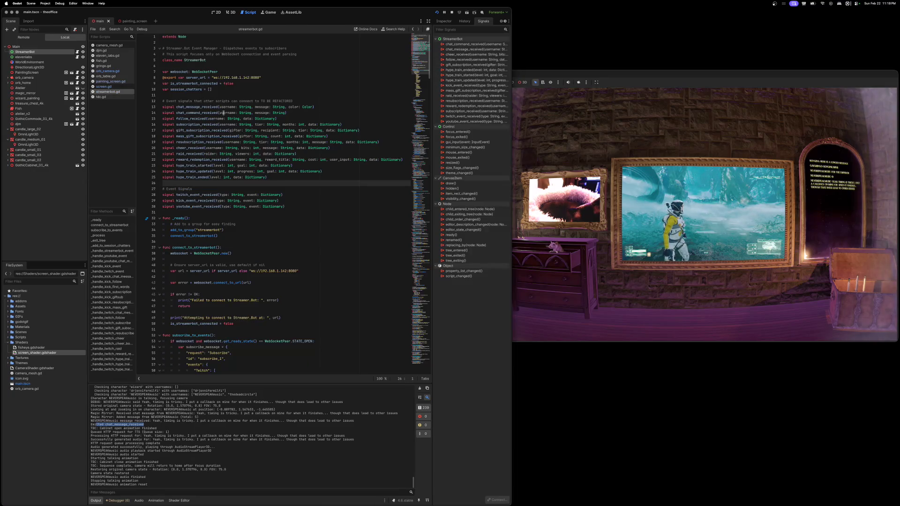
Step: Inspect the chat_message_received, chat_command_received, follow_received, subscription_received and gift_subscription_received signal declarations in streamerbot.gd
{"action": "left_click_drag", "start_coordinate": [162, 107], "coordinate": [314, 106]}
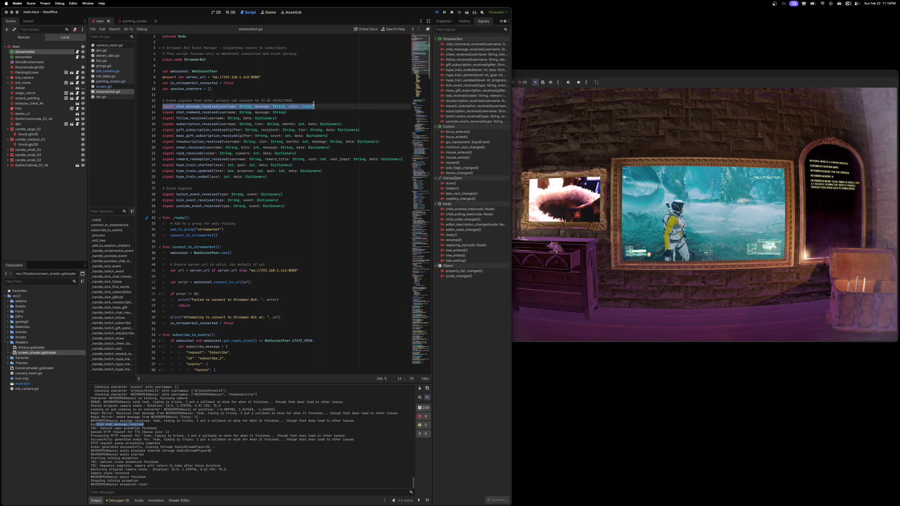
{"action": "double_click", "coordinate": [206, 112]}
{"action": "double_click", "coordinate": [205, 119]}
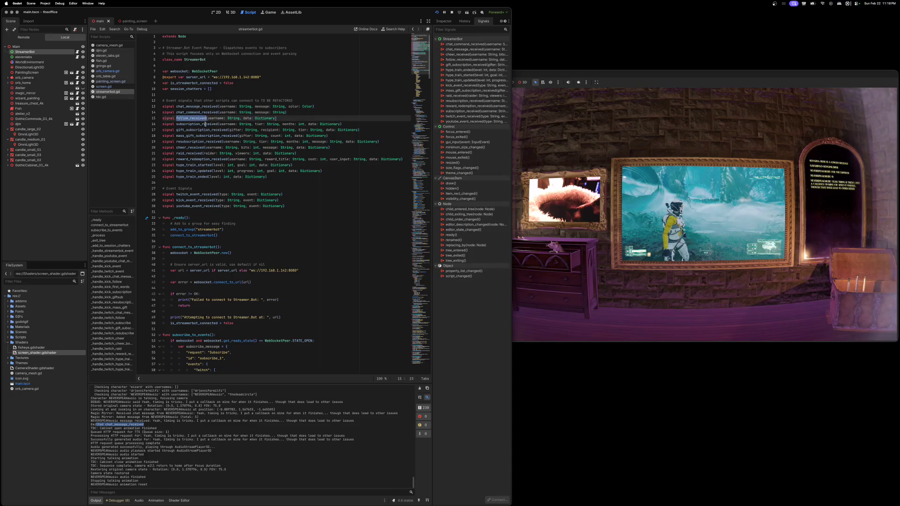
{"action": "double_click", "coordinate": [205, 125]}
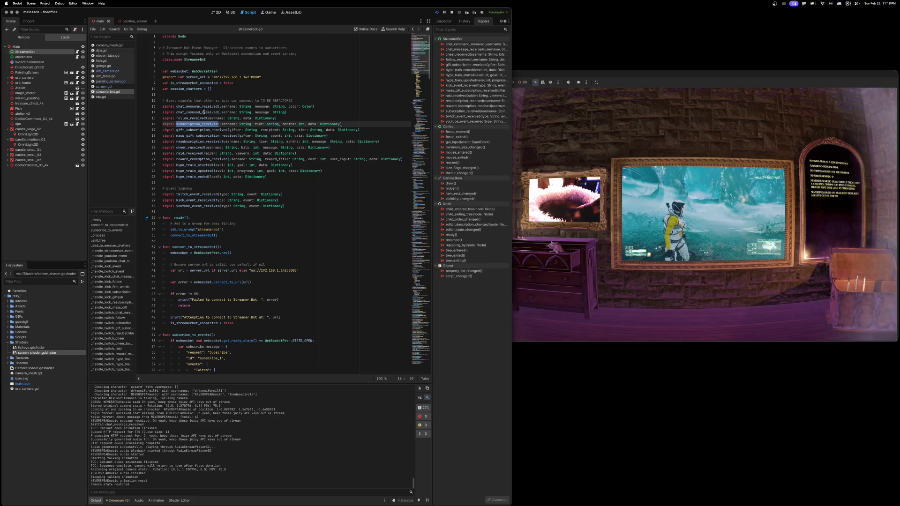
{"action": "triple_click", "coordinate": [197, 130]}
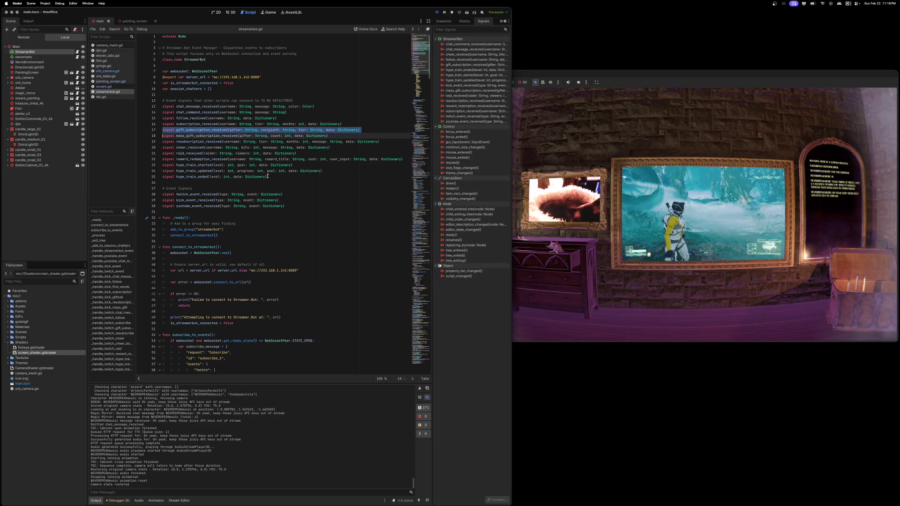
{"action": "left_click_drag", "start_coordinate": [267, 177], "coordinate": [121, 88]}
{"action": "left_click", "coordinate": [217, 165]}
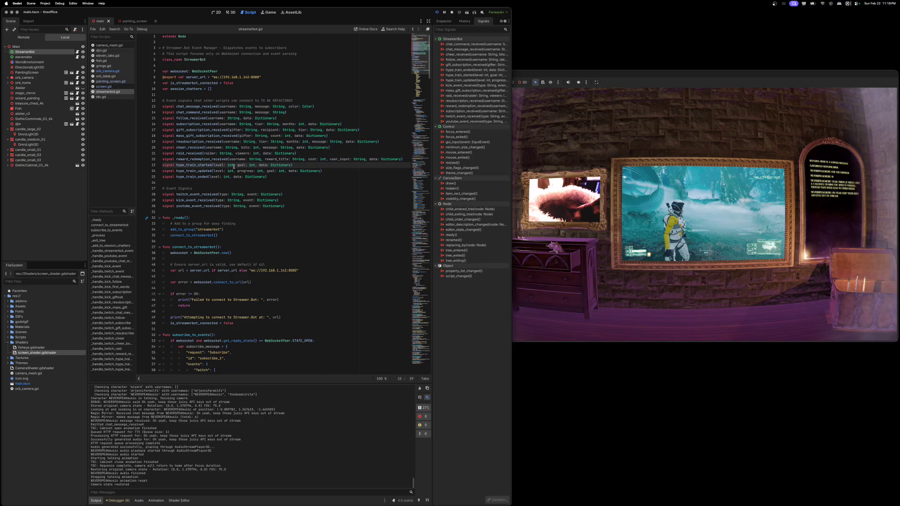
{"action": "scroll", "coordinate": [235, 167], "scroll_direction": "down", "scroll_amount": 10}
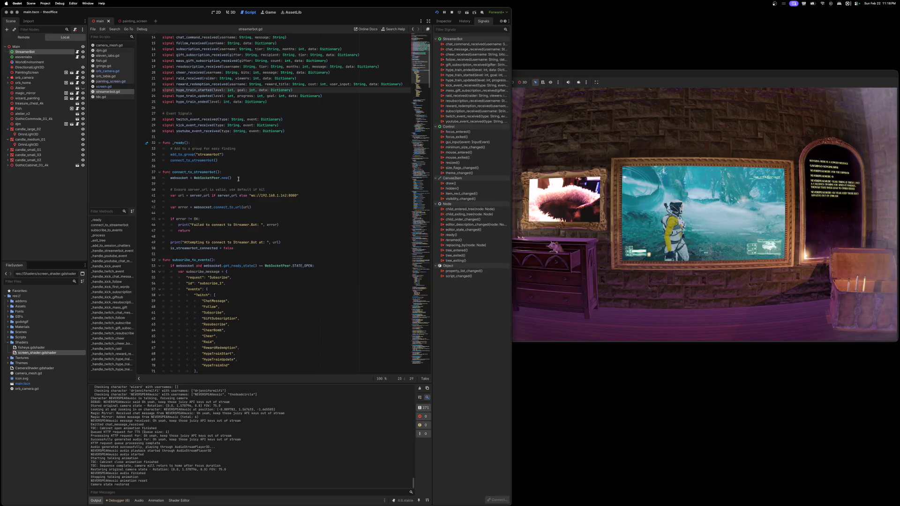
{"action": "scroll", "coordinate": [238, 179], "scroll_direction": "down", "scroll_amount": 4}
{"action": "mouse_move", "coordinate": [235, 191]}
{"action": "left_mouse_down"}
{"action": "mouse_move", "coordinate": [201, 160]}
{"action": "mouse_move", "coordinate": [188, 124]}
{"action": "mouse_move", "coordinate": [163, 120]}
{"action": "left_mouse_up"}
{"action": "scroll", "coordinate": [262, 197], "scroll_direction": "down", "scroll_amount": 1}
{"action": "key", "text": "ctrl+z"}
{"action": "key", "text": "ctrl+z"}
{"action": "key", "text": "ctrl+z"}
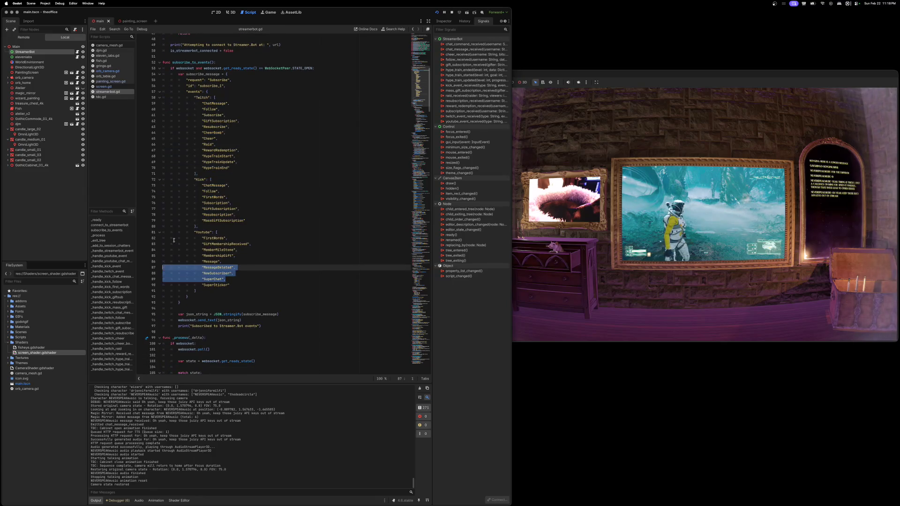
{"action": "scroll", "coordinate": [248, 196], "scroll_direction": "down", "scroll_amount": 10}
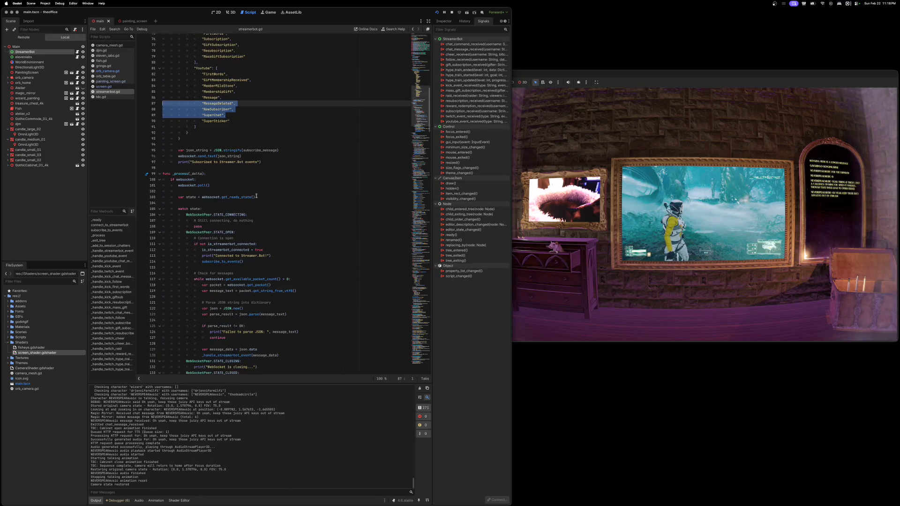
{"action": "scroll", "coordinate": [250, 193], "scroll_direction": "down", "scroll_amount": 14}
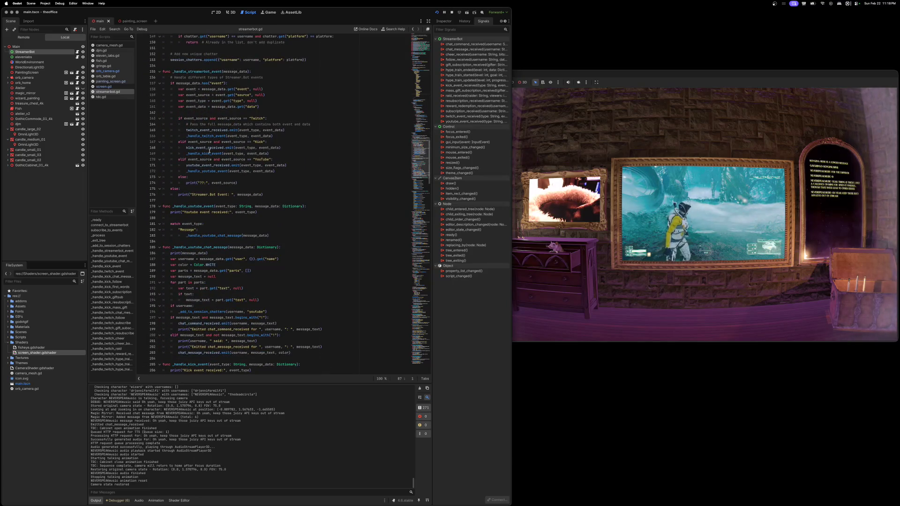
{"action": "scroll", "coordinate": [209, 150], "scroll_direction": "up", "scroll_amount": 15}
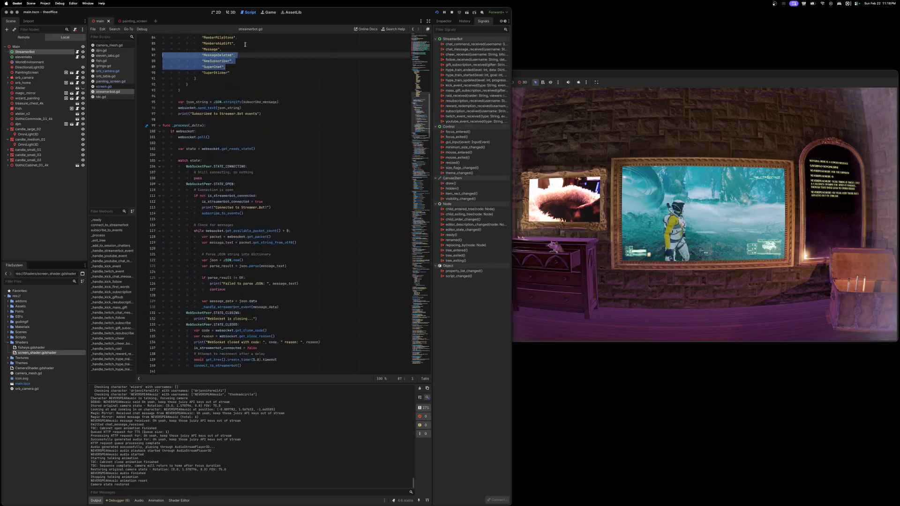
{"action": "scroll", "coordinate": [248, 48], "scroll_direction": "up", "scroll_amount": 20}
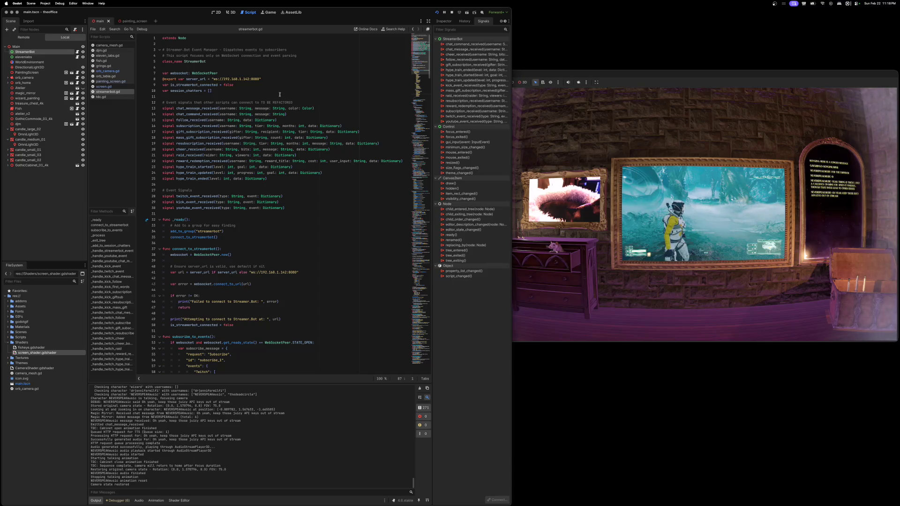
Step: Review chat_message_received's username and color parameters and make the output log taller
{"action": "double_click", "coordinate": [221, 108]}
{"action": "double_click", "coordinate": [294, 108]}
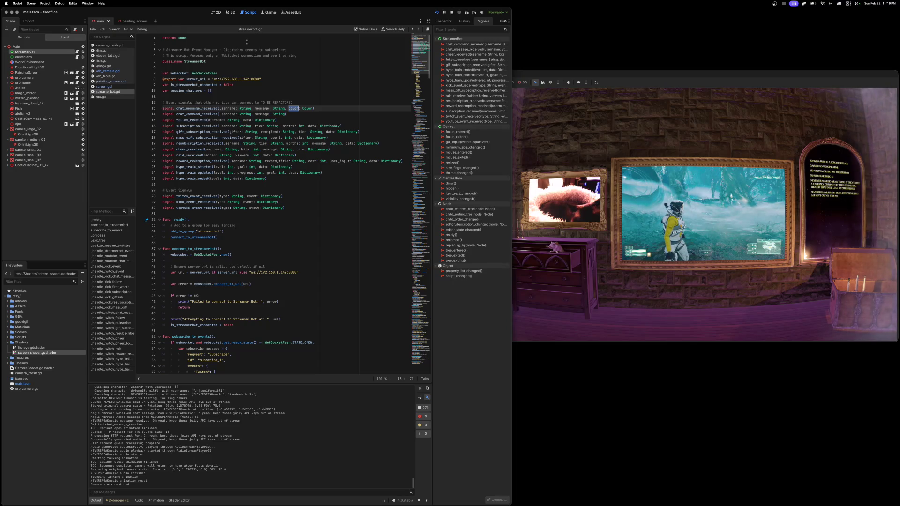
{"action": "left_click_drag", "start_coordinate": [281, 380], "coordinate": [269, 310]}
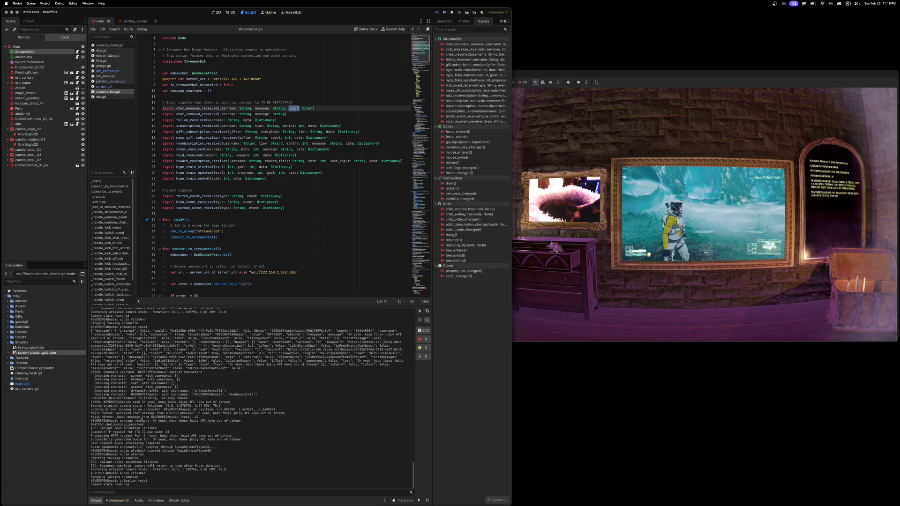
Step: Find the received chat_message_received entry in the log, then select base_character.gd under Scripts
{"action": "left_click_drag", "start_coordinate": [111, 421], "coordinate": [233, 421]}
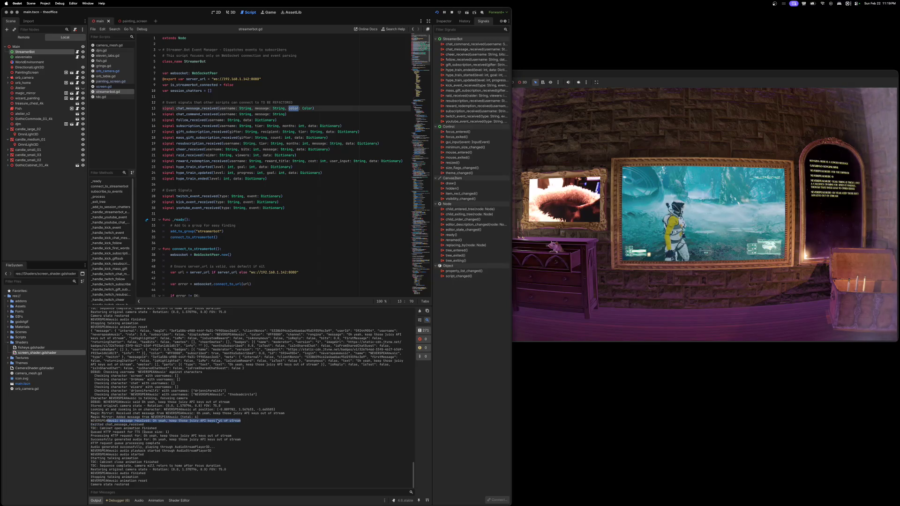
{"action": "double_click", "coordinate": [124, 425]}
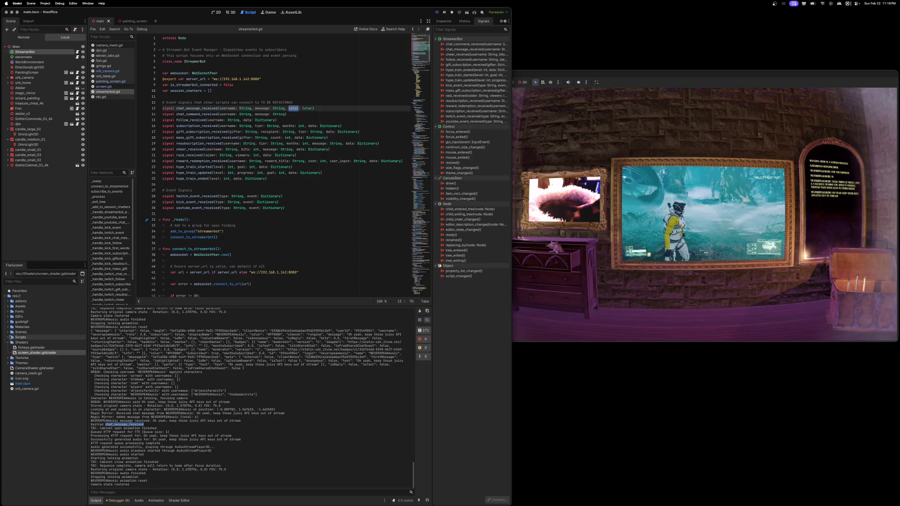
{"action": "left_click", "coordinate": [9, 338]}
{"action": "left_click", "coordinate": [35, 343]}
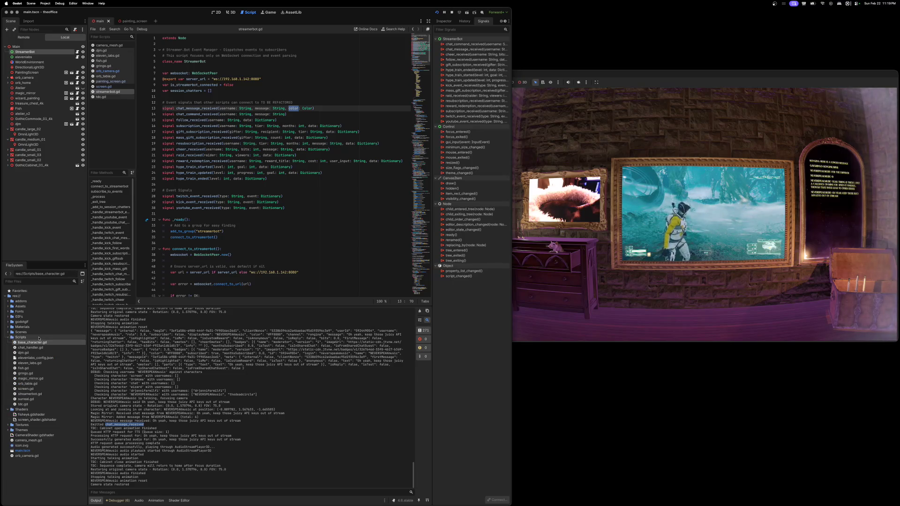
Step: Open base_character.gd and read through its exported character settings and code
{"action": "double_click", "coordinate": [36, 343]}
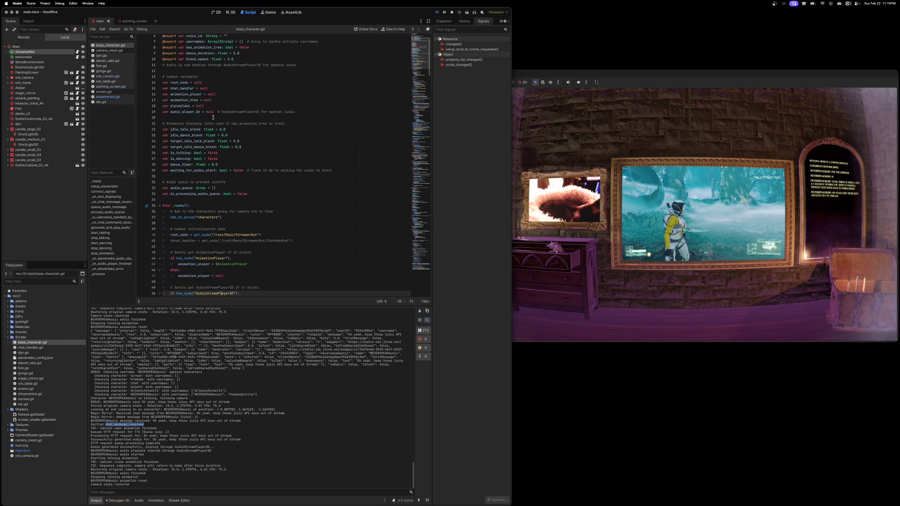
{"action": "left_click_drag", "start_coordinate": [233, 91], "coordinate": [133, 62]}
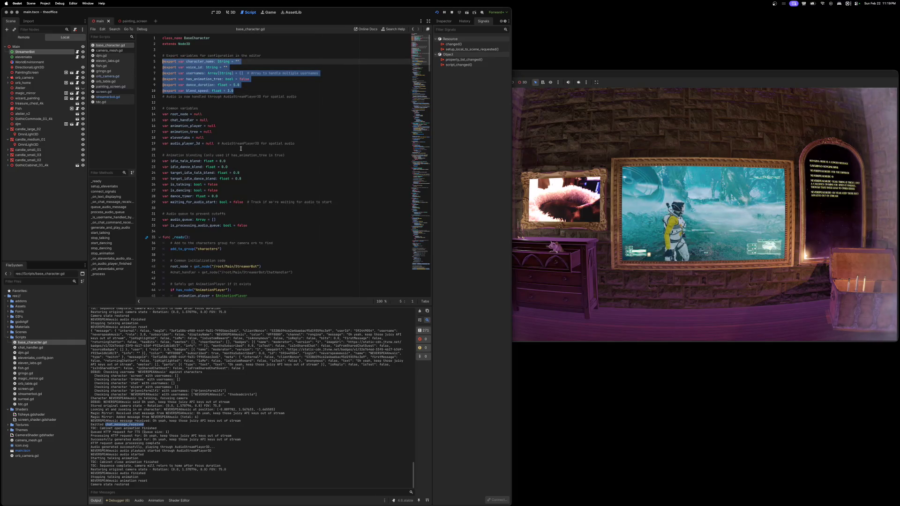
{"action": "scroll", "coordinate": [240, 155], "scroll_direction": "down", "scroll_amount": 7}
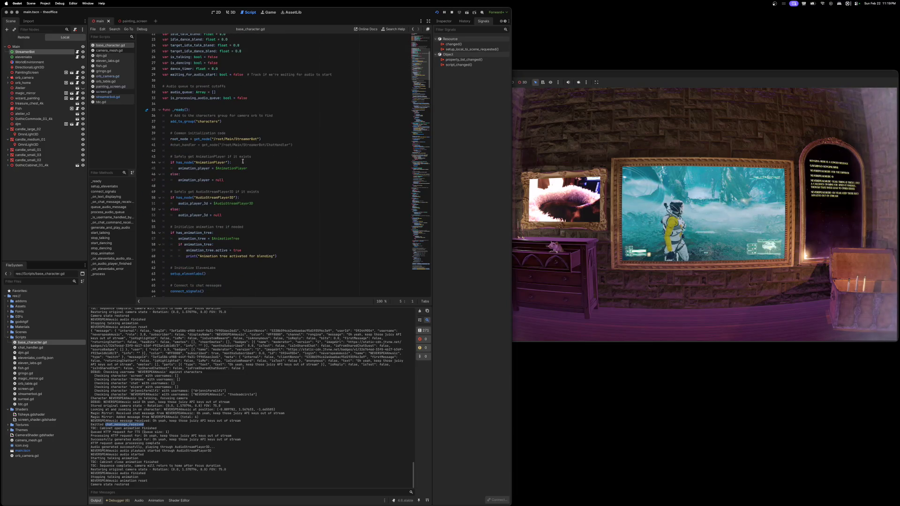
{"action": "scroll", "coordinate": [192, 156], "scroll_direction": "down", "scroll_amount": 5}
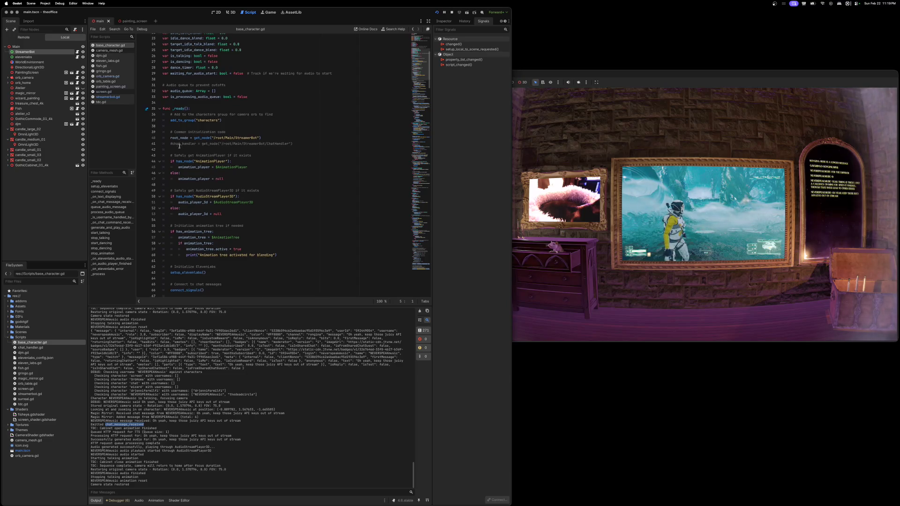
{"action": "scroll", "coordinate": [192, 156], "scroll_direction": "down", "scroll_amount": 5}
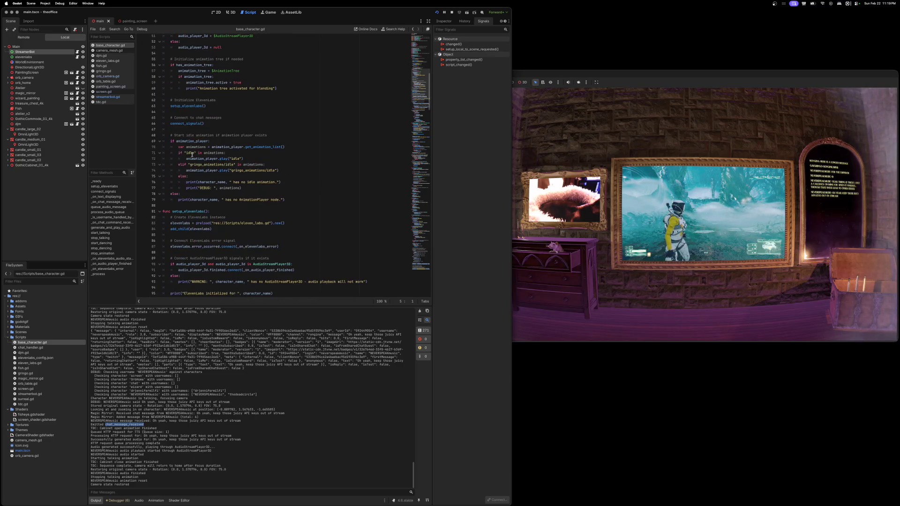
{"action": "mouse_move", "coordinate": [214, 159]}
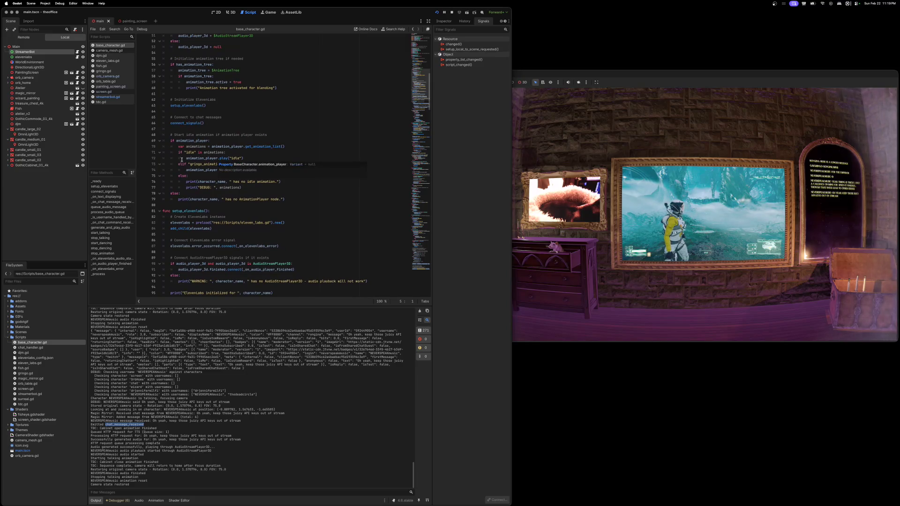
{"action": "scroll", "coordinate": [179, 159], "scroll_direction": "down", "scroll_amount": 5}
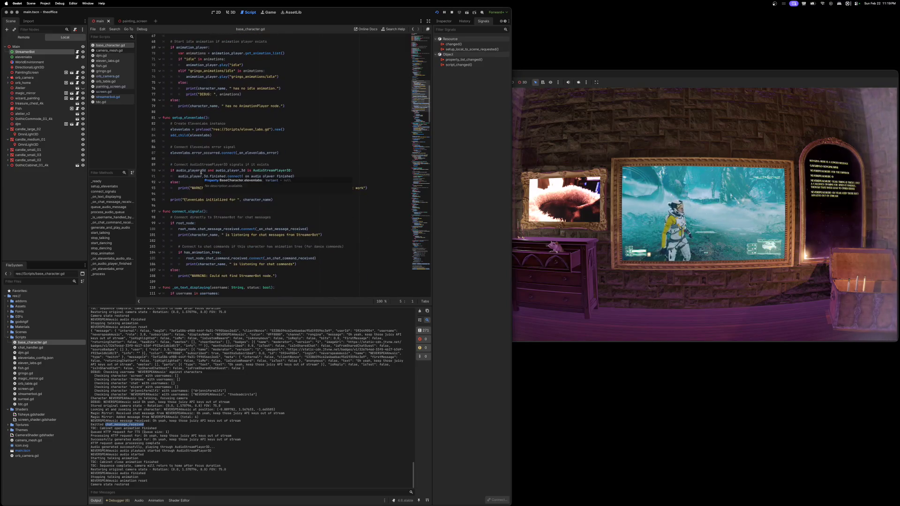
{"action": "scroll", "coordinate": [197, 210], "scroll_direction": "down", "scroll_amount": 3}
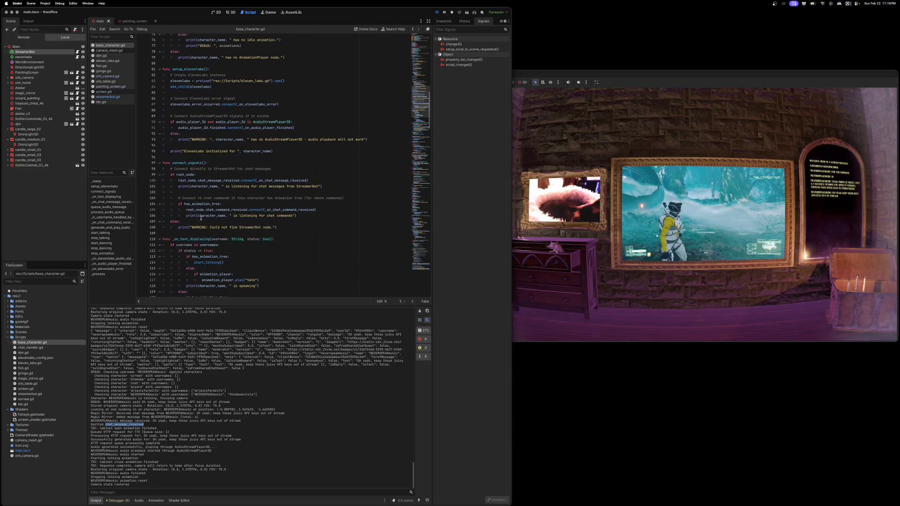
Step: Inspect the chat message and chat command signal connections, then expand GothicCabinet_01_4k and open gringo's script
{"action": "left_click", "coordinate": [300, 217]}
{"action": "mouse_move", "coordinate": [189, 180]}
{"action": "left_mouse_down"}
{"action": "mouse_move", "coordinate": [281, 181]}
{"action": "mouse_move", "coordinate": [199, 210]}
{"action": "left_mouse_up"}
{"action": "left_click", "coordinate": [208, 210]}
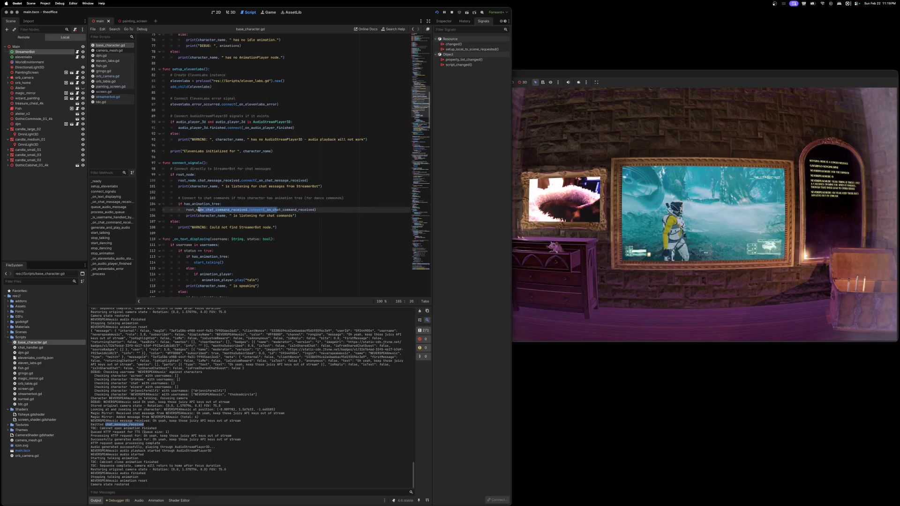
{"action": "scroll", "coordinate": [255, 205], "scroll_direction": "up", "scroll_amount": 12}
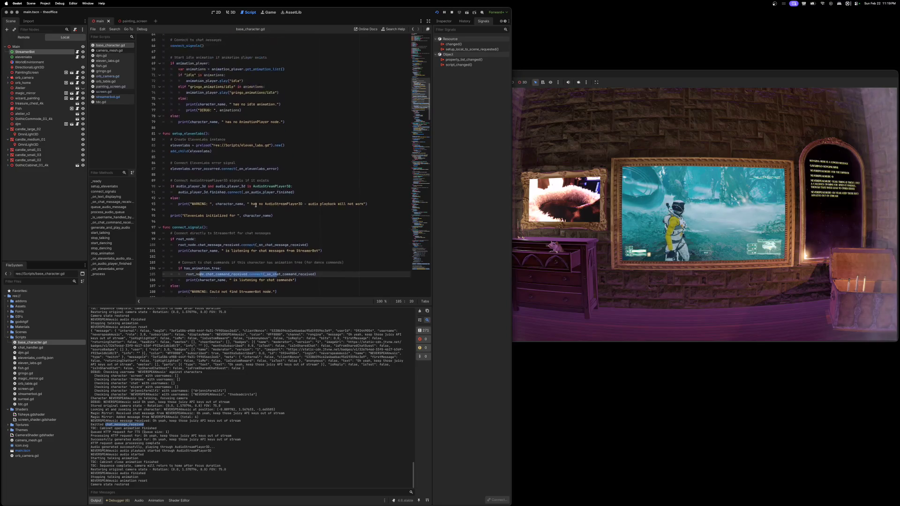
{"action": "scroll", "coordinate": [258, 204], "scroll_direction": "down", "scroll_amount": 5}
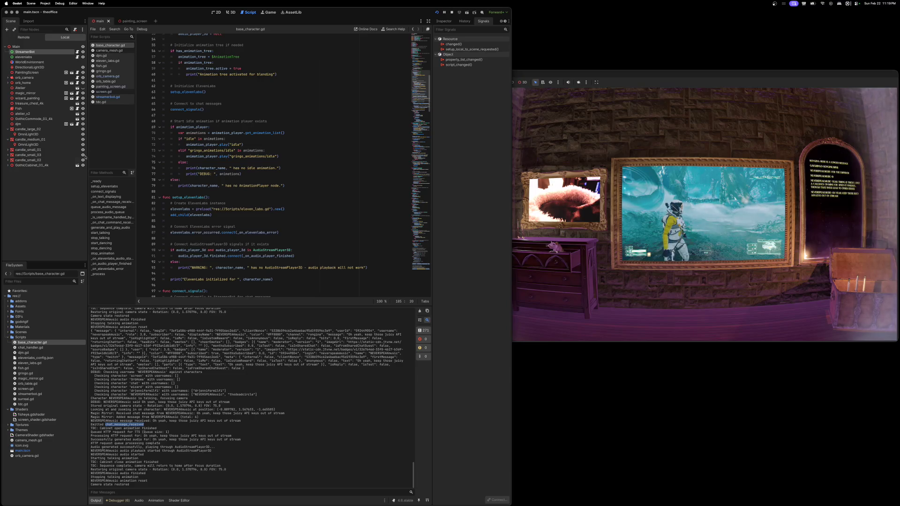
{"action": "left_click", "coordinate": [8, 165]}
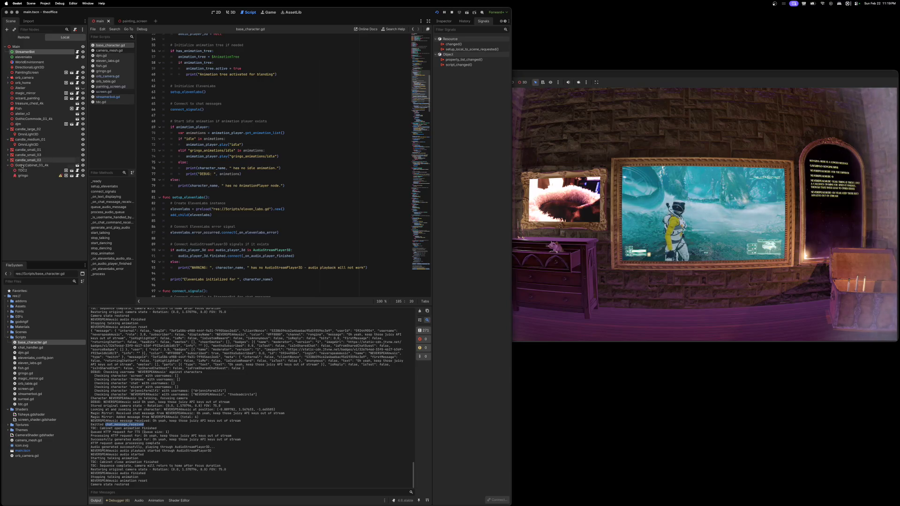
{"action": "left_click", "coordinate": [76, 176]}
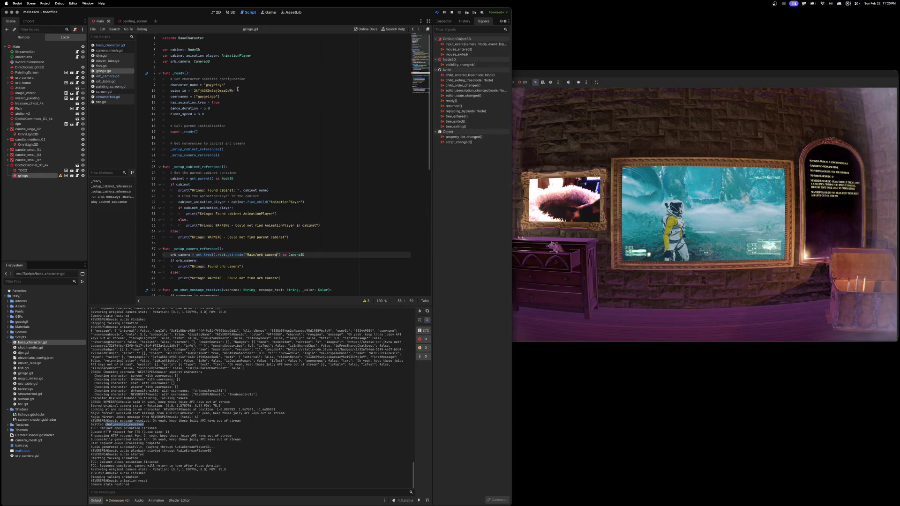
Step: Inspect gringo.gd's character_name, voice_id and usernames configuration, then switch to tdc.gd
{"action": "left_click_drag", "start_coordinate": [170, 120], "coordinate": [171, 85]}
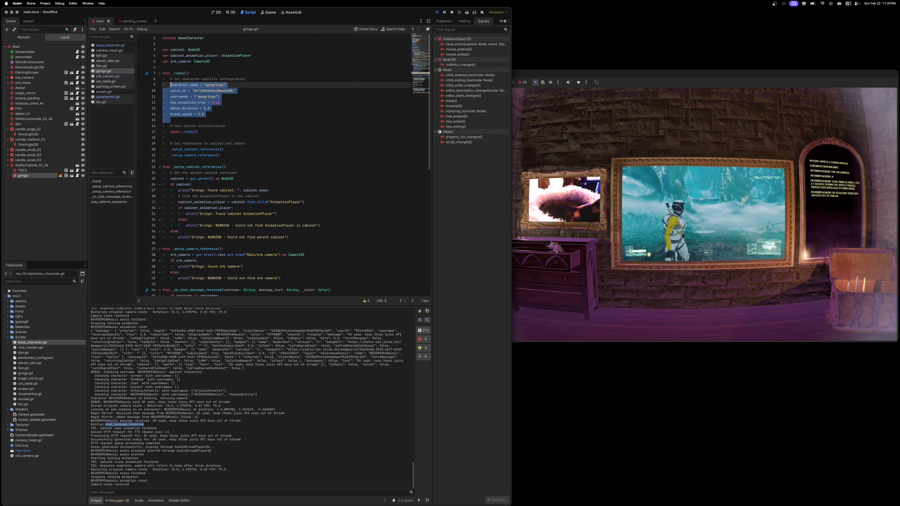
{"action": "left_click", "coordinate": [230, 93]}
{"action": "double_click", "coordinate": [209, 96]}
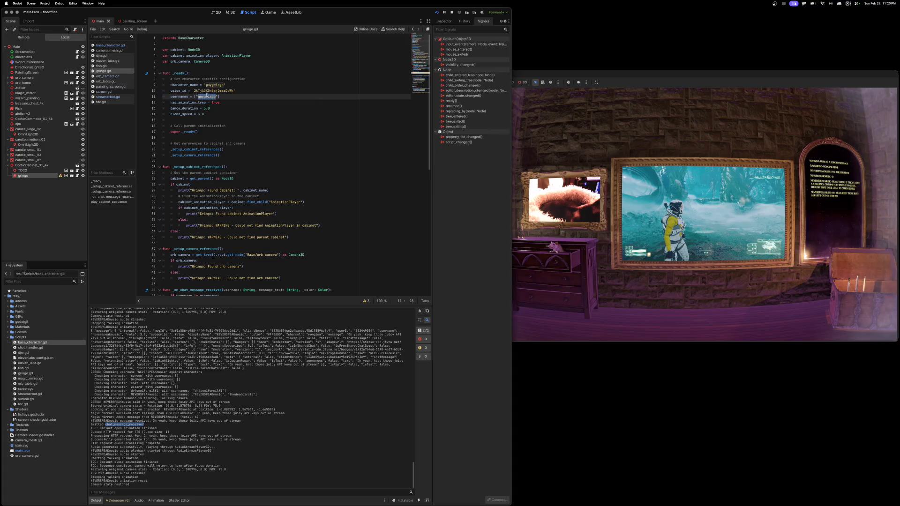
{"action": "left_click", "coordinate": [176, 97]}
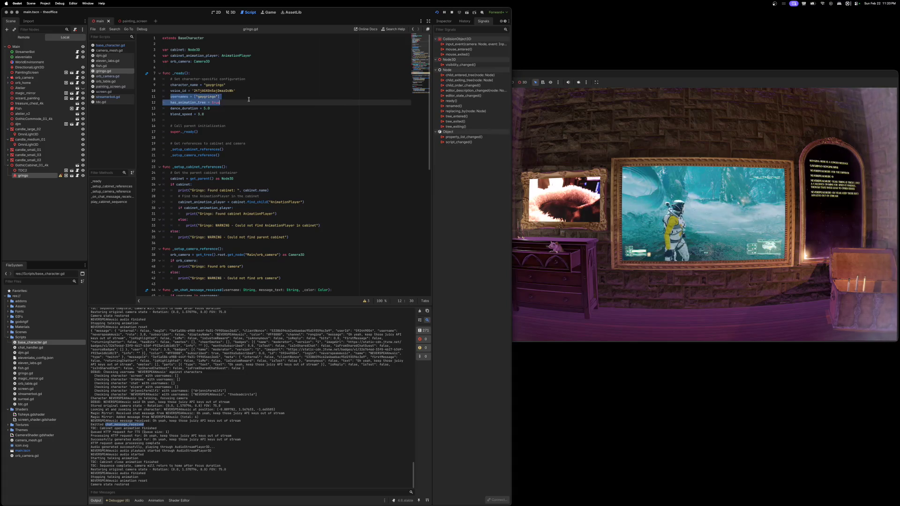
{"action": "left_click", "coordinate": [192, 89]}
{"action": "double_click", "coordinate": [191, 85]}
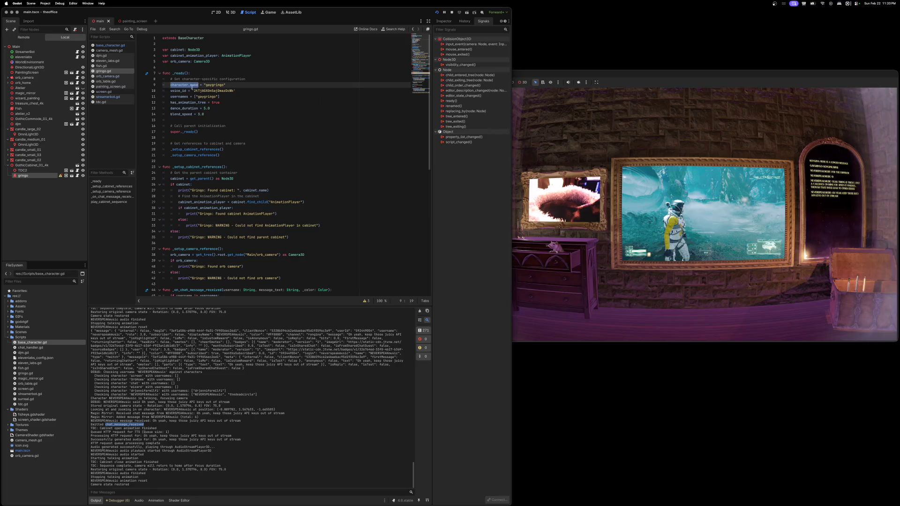
{"action": "triple_click", "coordinate": [183, 97]}
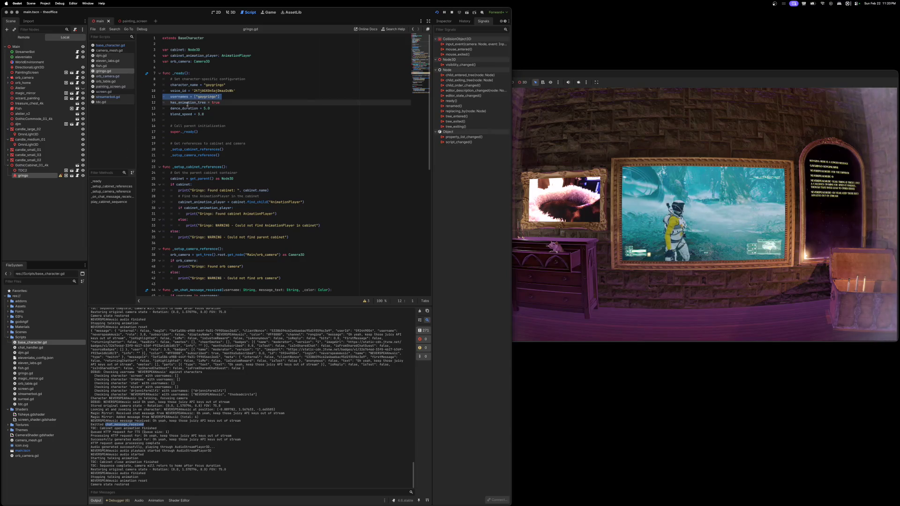
{"action": "left_click", "coordinate": [196, 97]}
{"action": "double_click", "coordinate": [200, 97]}
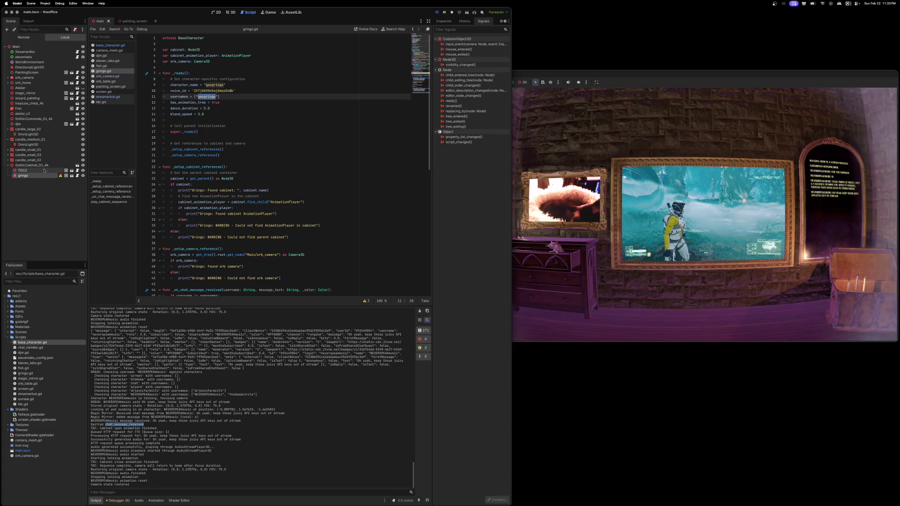
{"action": "left_click", "coordinate": [77, 170]}
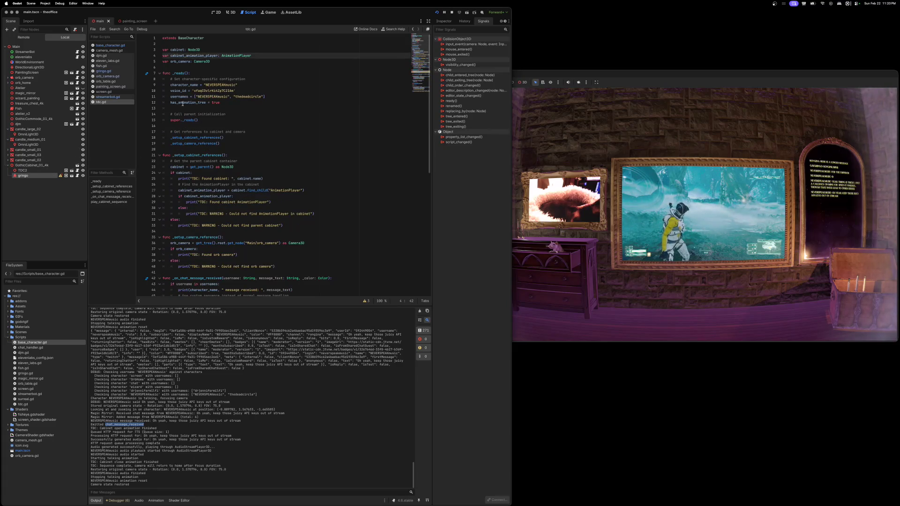
Step: Check both usernames on tdc.gd's line 11, then return to the 3D room scene
{"action": "left_click_drag", "start_coordinate": [171, 97], "coordinate": [278, 96]}
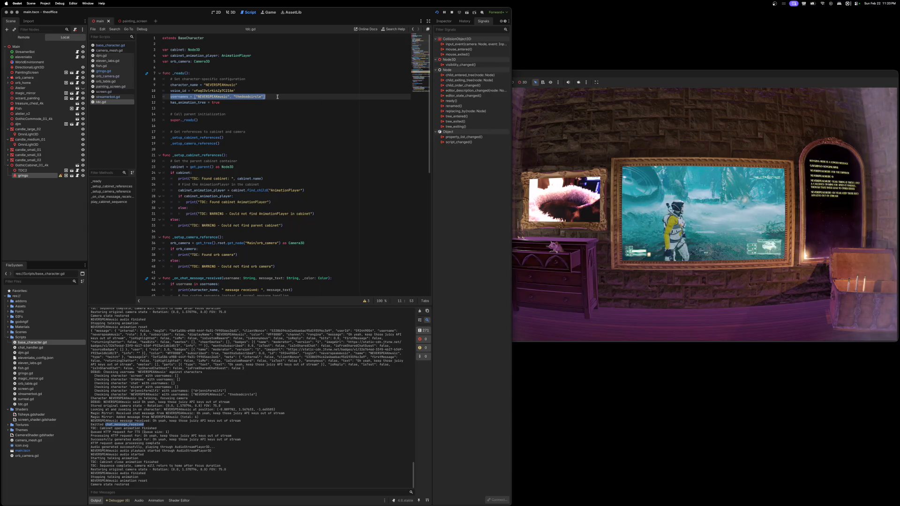
{"action": "double_click", "coordinate": [223, 97]}
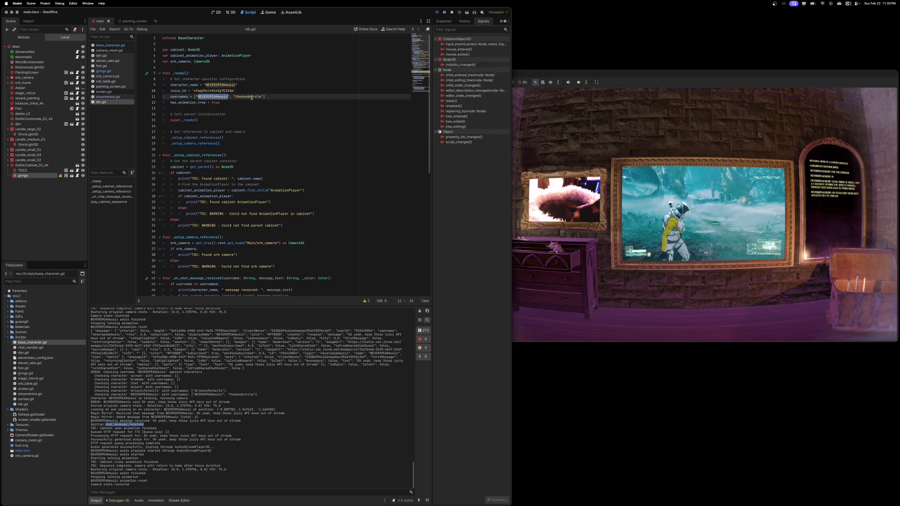
{"action": "double_click", "coordinate": [244, 97]}
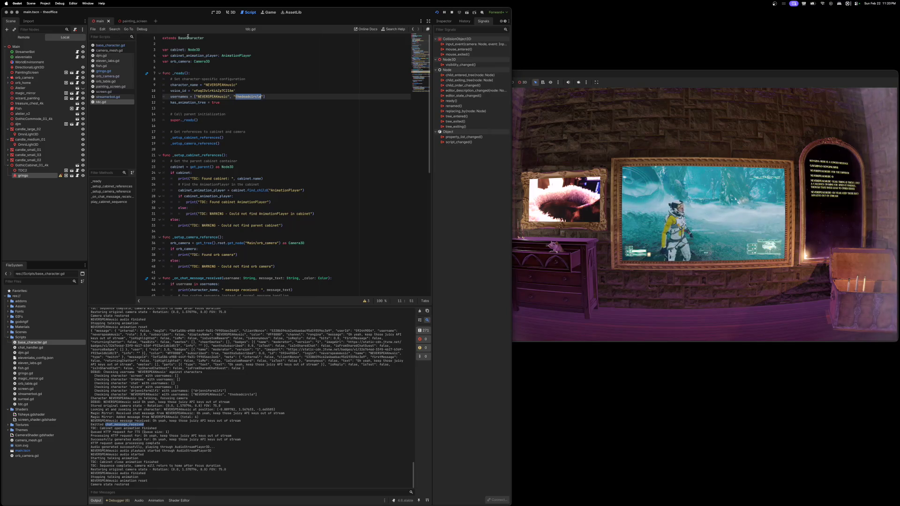
{"action": "left_click", "coordinate": [230, 12]}
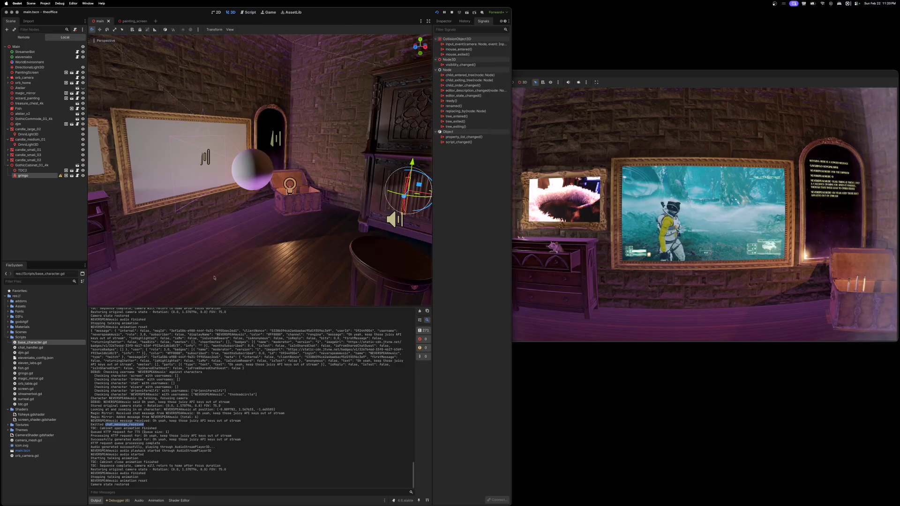
{"action": "left_click", "coordinate": [97, 425]}
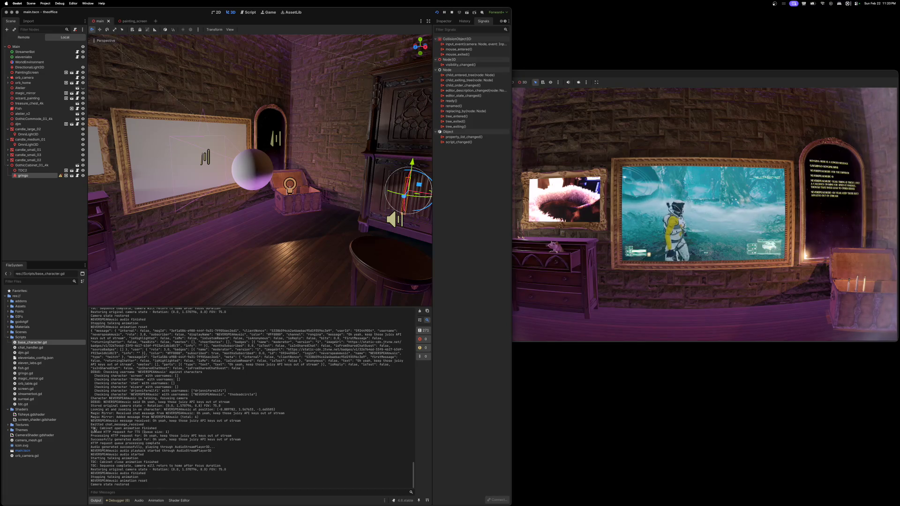
{"action": "mouse_move", "coordinate": [97, 425]}
{"action": "left_mouse_down"}
{"action": "mouse_move", "coordinate": [159, 430]}
{"action": "mouse_move", "coordinate": [160, 454]}
{"action": "left_mouse_up"}
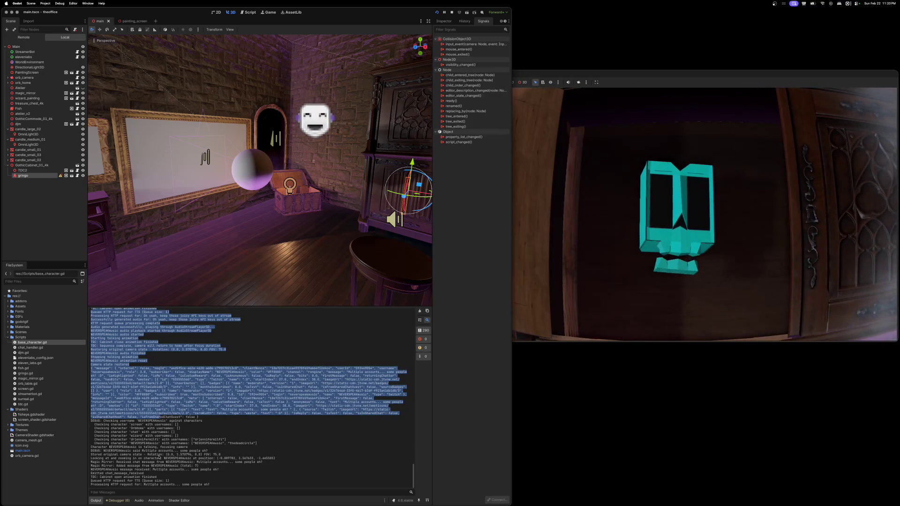
{"action": "scroll", "coordinate": [159, 457], "scroll_direction": "up", "scroll_amount": 5}
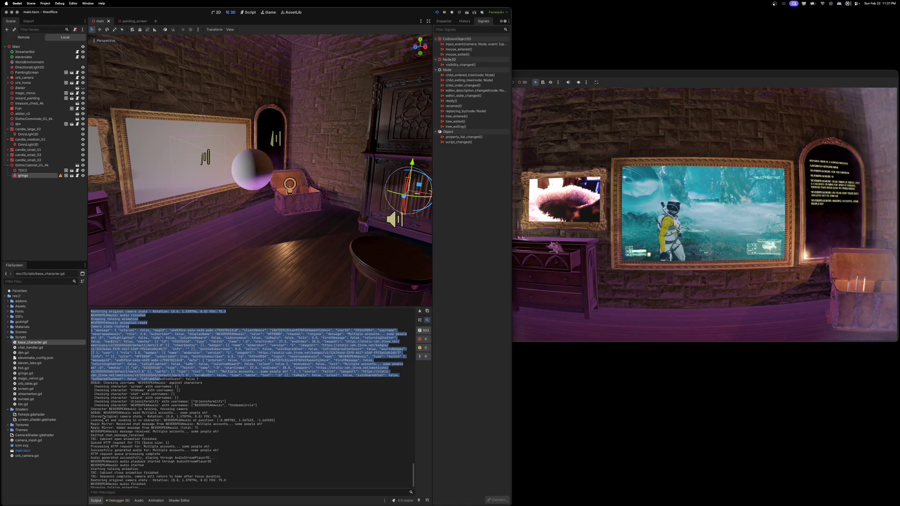
{"action": "left_click_drag", "start_coordinate": [100, 435], "coordinate": [156, 439]}
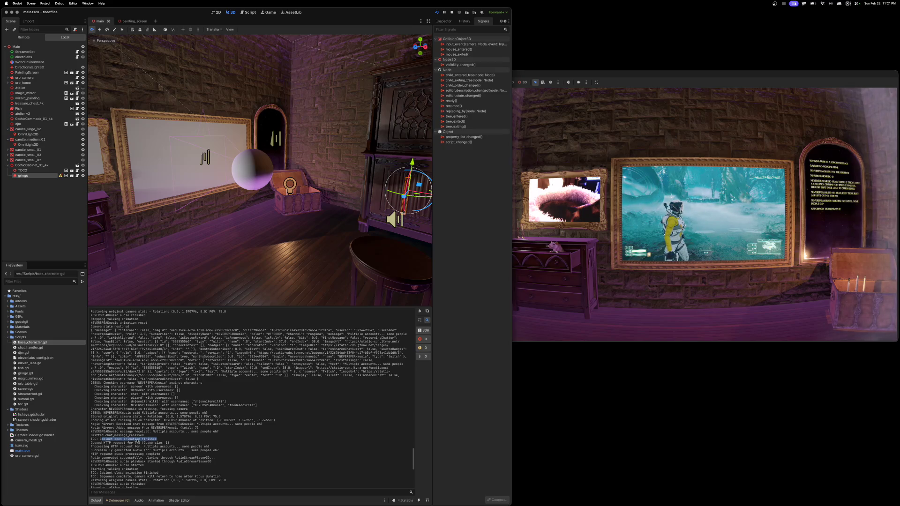
{"action": "left_click", "coordinate": [119, 439]}
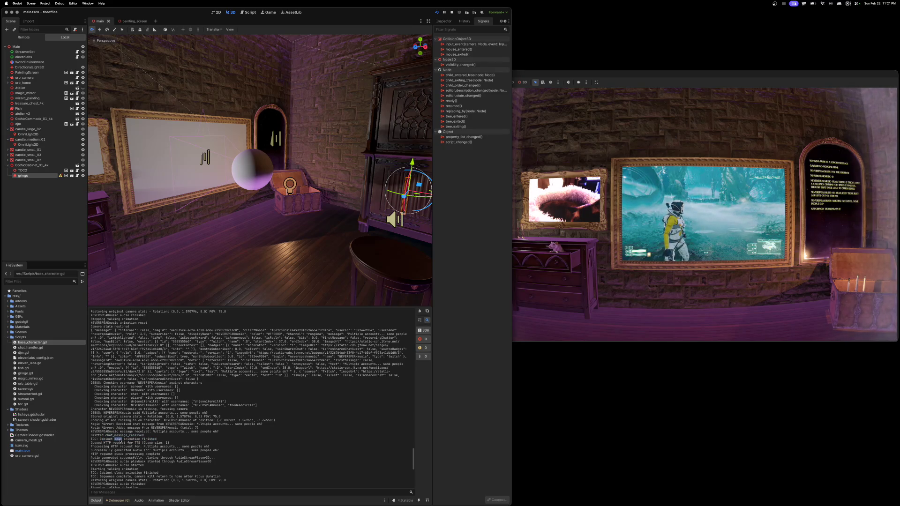
{"action": "left_click_drag", "start_coordinate": [115, 439], "coordinate": [157, 439]}
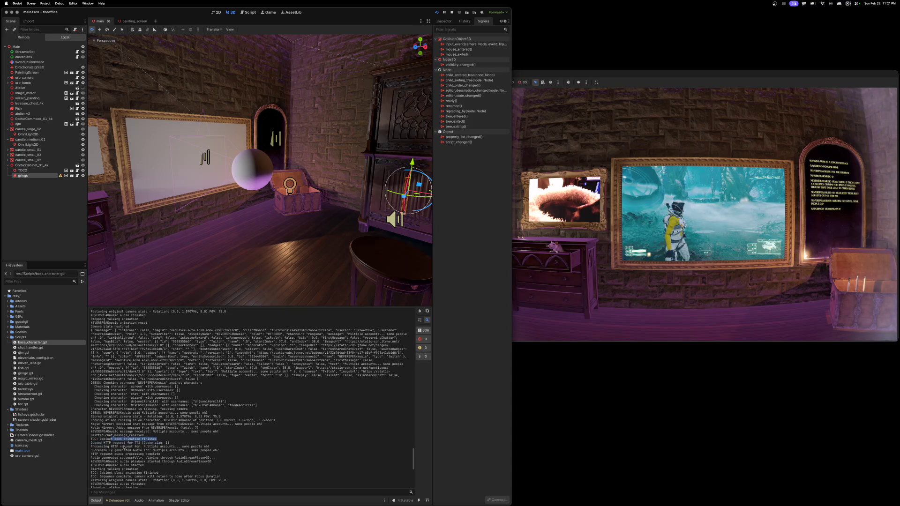
{"action": "left_click_drag", "start_coordinate": [91, 443], "coordinate": [172, 443]}
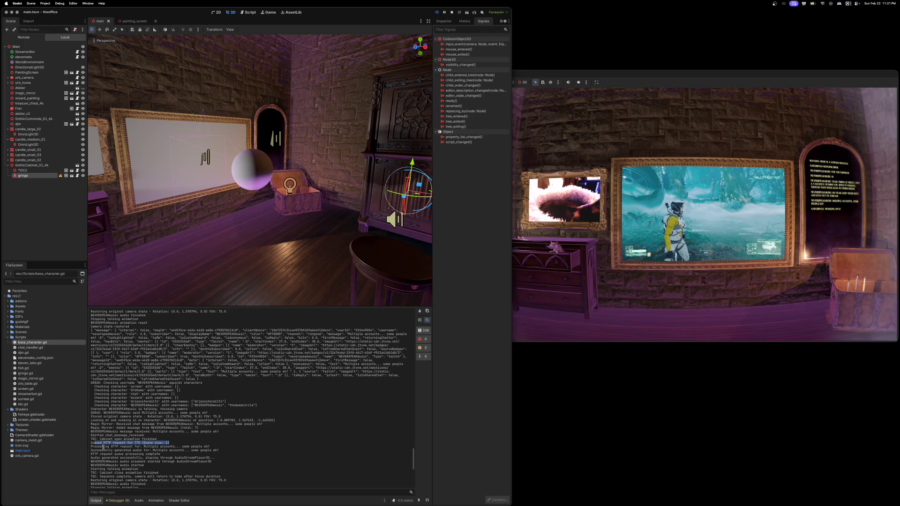
{"action": "left_click", "coordinate": [104, 449]}
{"action": "left_click_drag", "start_coordinate": [102, 449], "coordinate": [165, 451]}
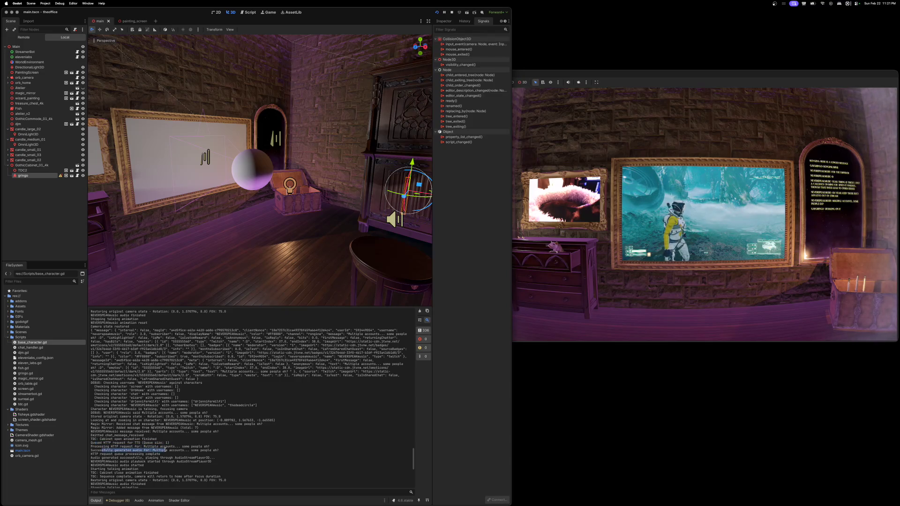
{"action": "left_click", "coordinate": [99, 454]}
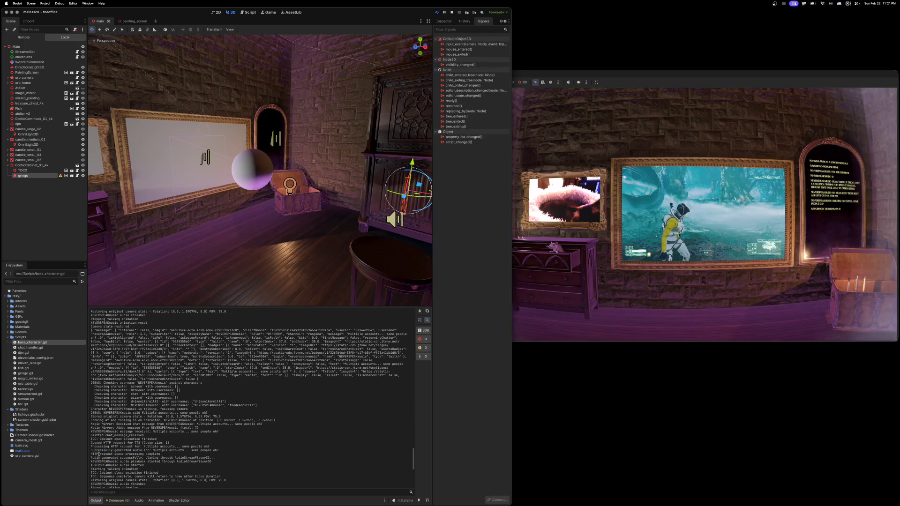
{"action": "left_click_drag", "start_coordinate": [102, 458], "coordinate": [210, 462]}
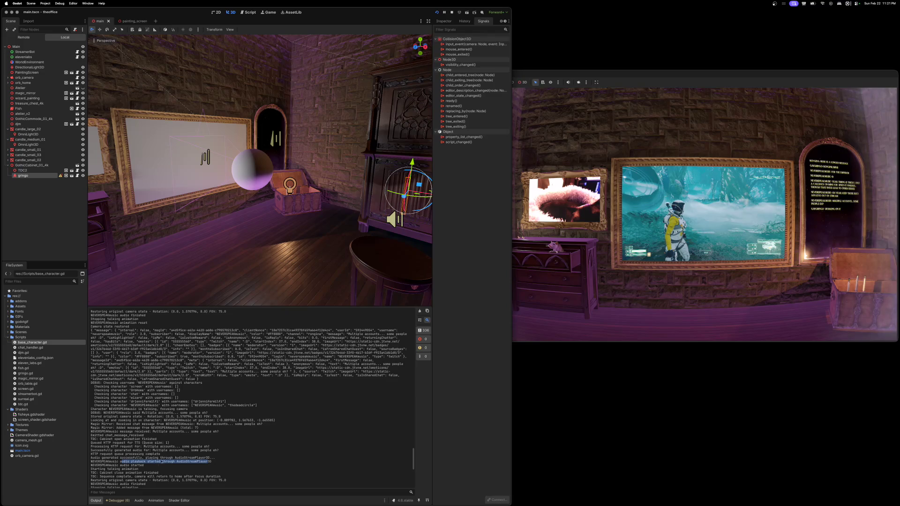
{"action": "left_click", "coordinate": [123, 457]}
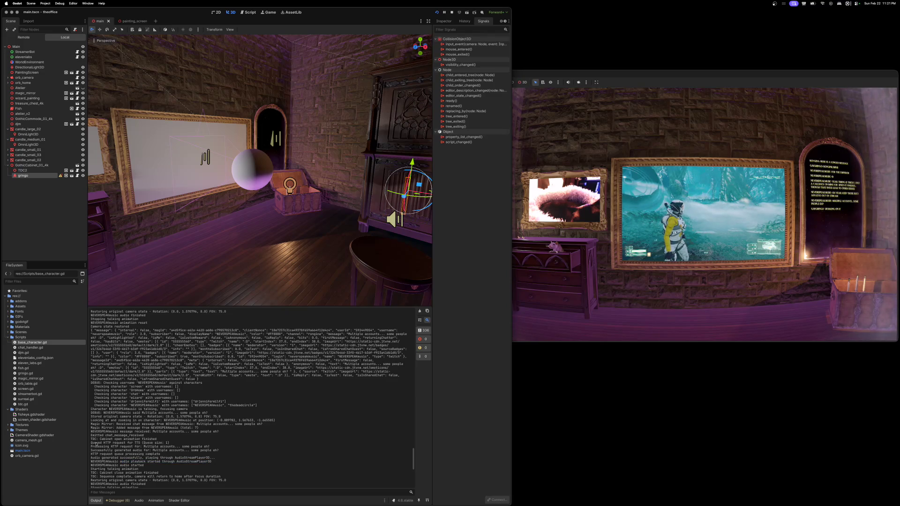
{"action": "mouse_move", "coordinate": [91, 432]}
{"action": "left_mouse_down"}
{"action": "mouse_move", "coordinate": [155, 443]}
{"action": "mouse_move", "coordinate": [131, 466]}
{"action": "mouse_move", "coordinate": [167, 481]}
{"action": "mouse_move", "coordinate": [165, 466]}
{"action": "mouse_move", "coordinate": [135, 477]}
{"action": "left_mouse_up"}
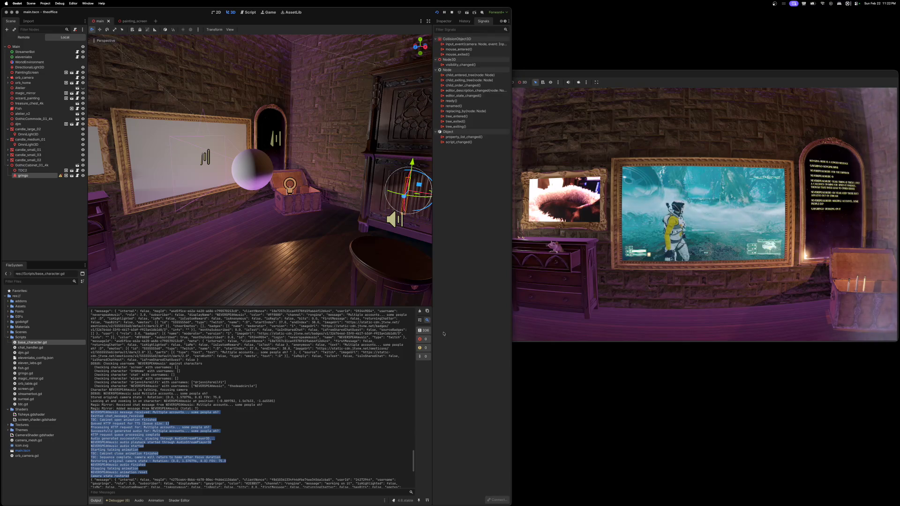
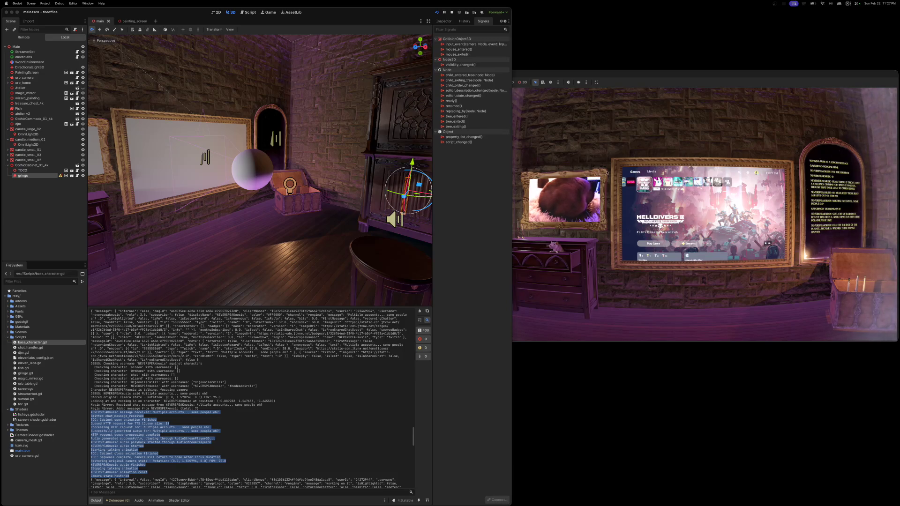
Step: Close the running game window, widen the Godot editor, and bring up Poly Haven's Lighting models page
{"action": "left_click_drag", "start_coordinate": [626, 82], "coordinate": [518, 77]}
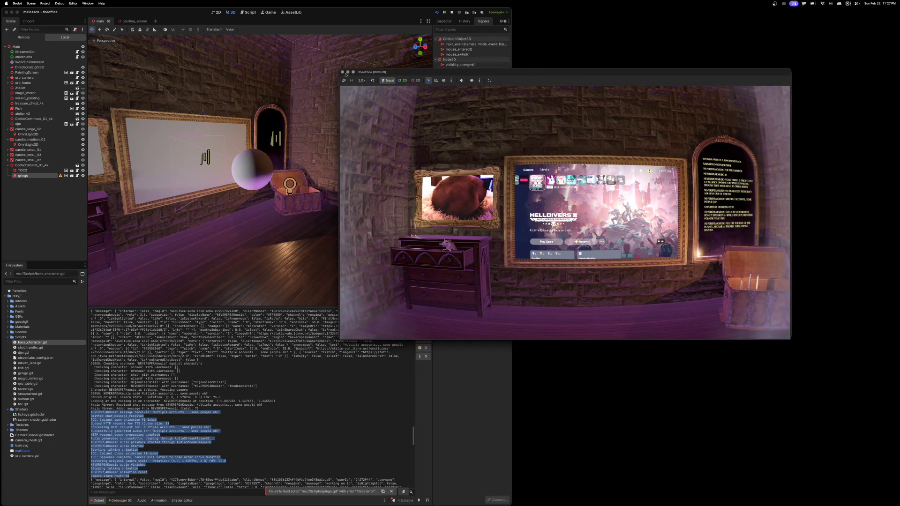
{"action": "left_click", "coordinate": [343, 74]}
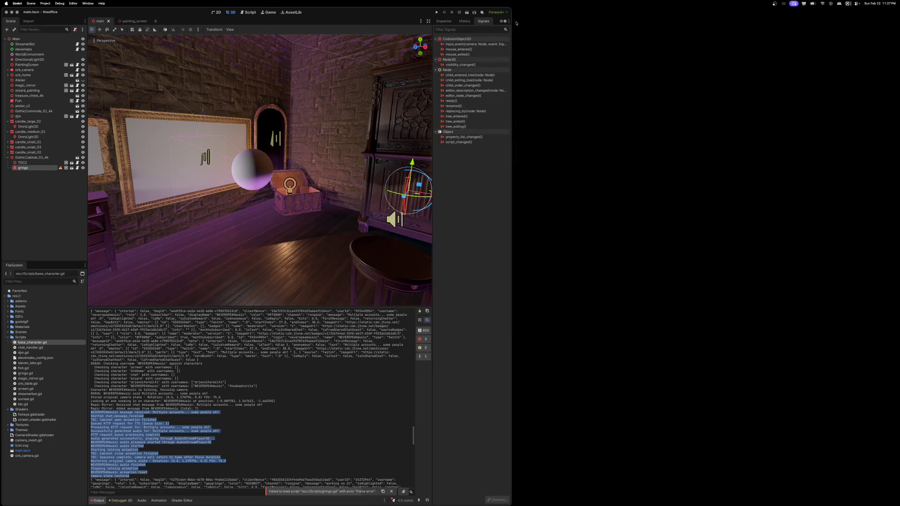
{"action": "left_click_drag", "start_coordinate": [512, 15], "coordinate": [776, 19]}
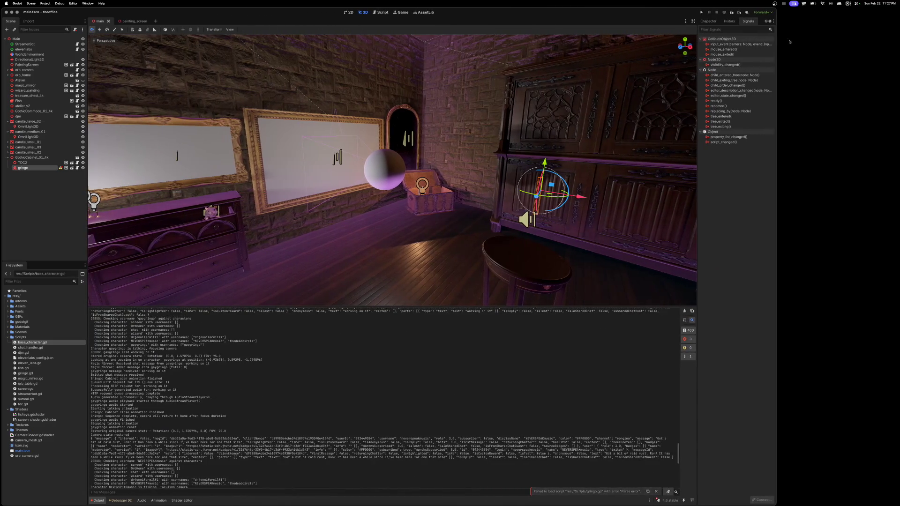
{"action": "left_click_drag", "start_coordinate": [897, 64], "coordinate": [257, 64]}
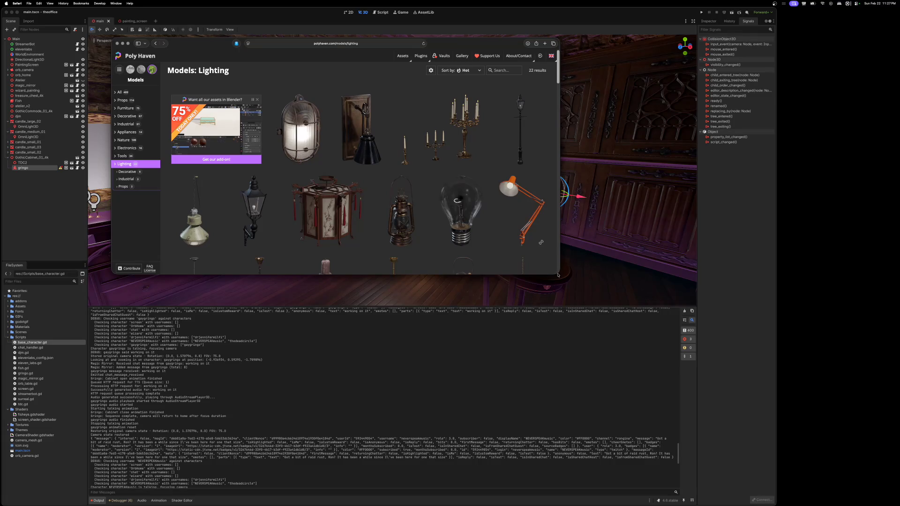
Step: Enlarge the browser, browse the 114 Props models, then return to the full 409-model overview
{"action": "mouse_move", "coordinate": [558, 275]}
{"action": "left_mouse_down"}
{"action": "mouse_move", "coordinate": [701, 422]}
{"action": "mouse_move", "coordinate": [736, 439]}
{"action": "left_mouse_up"}
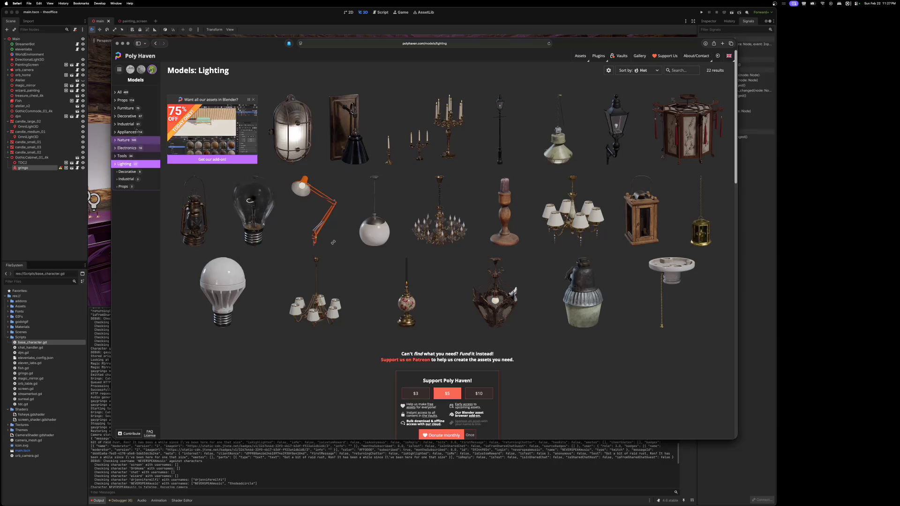
{"action": "left_click", "coordinate": [121, 94]}
{"action": "left_click", "coordinate": [122, 99]}
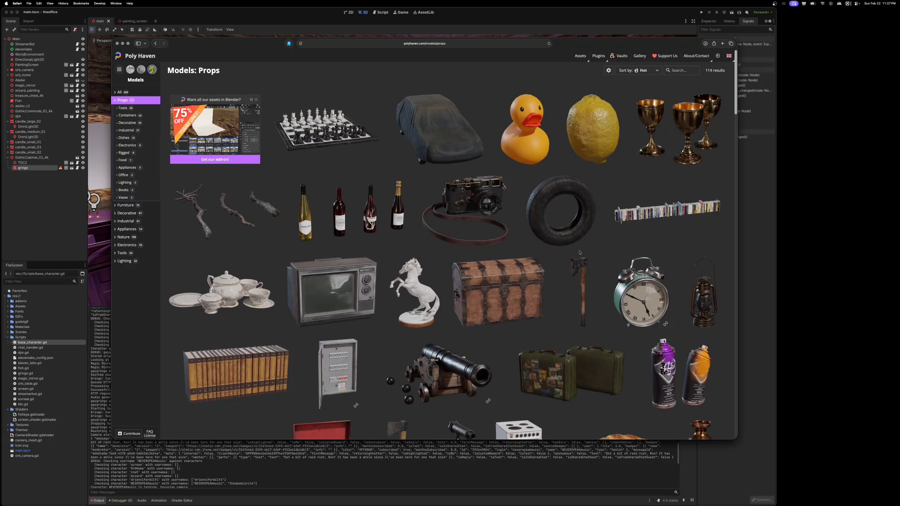
{"action": "scroll", "coordinate": [563, 213], "scroll_direction": "down", "scroll_amount": 5}
{"action": "scroll", "coordinate": [579, 254], "scroll_direction": "down", "scroll_amount": 5}
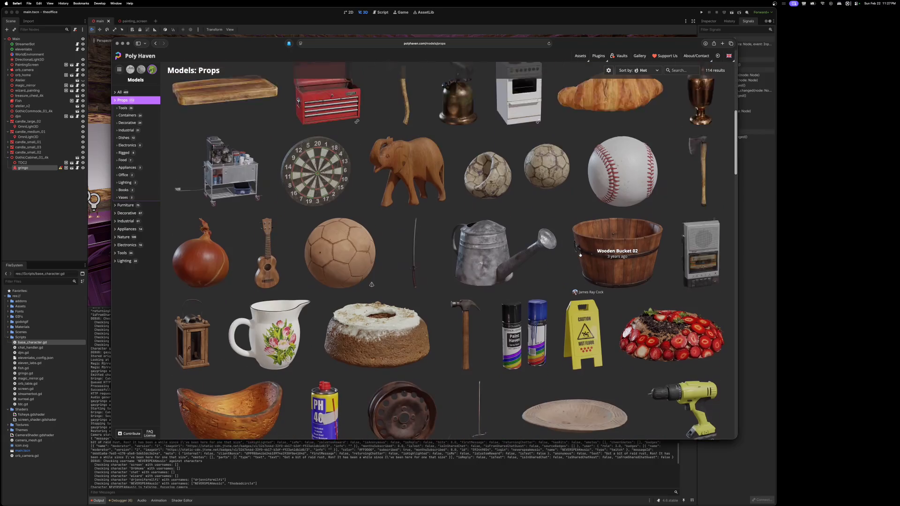
{"action": "scroll", "coordinate": [579, 253], "scroll_direction": "down", "scroll_amount": 5}
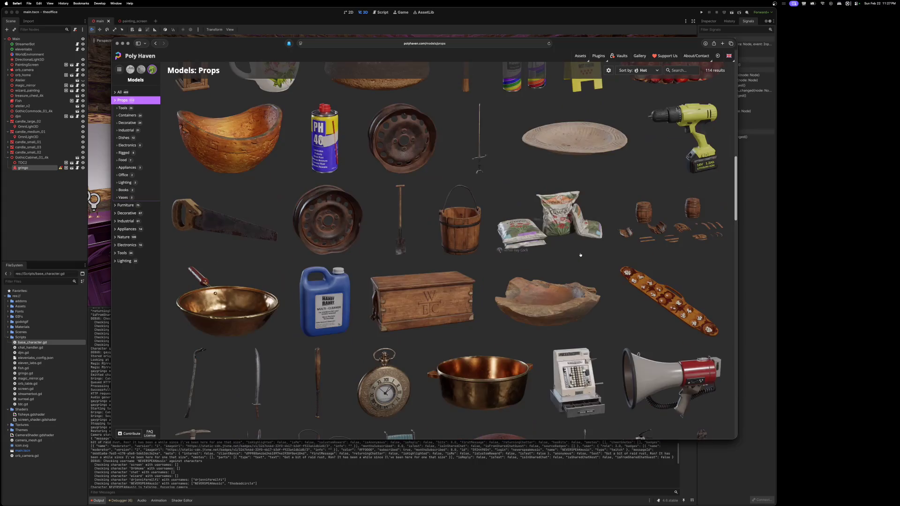
{"action": "scroll", "coordinate": [580, 251], "scroll_direction": "down", "scroll_amount": 6}
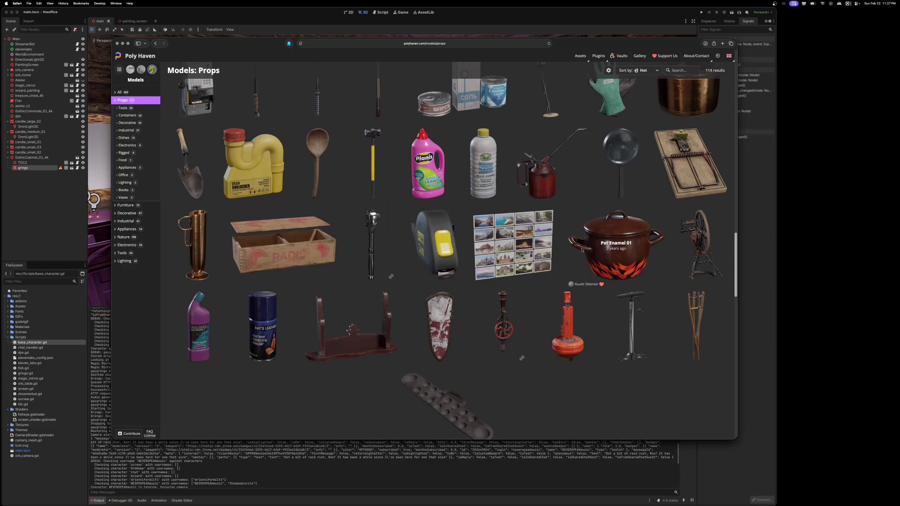
{"action": "scroll", "coordinate": [582, 250], "scroll_direction": "down", "scroll_amount": 3}
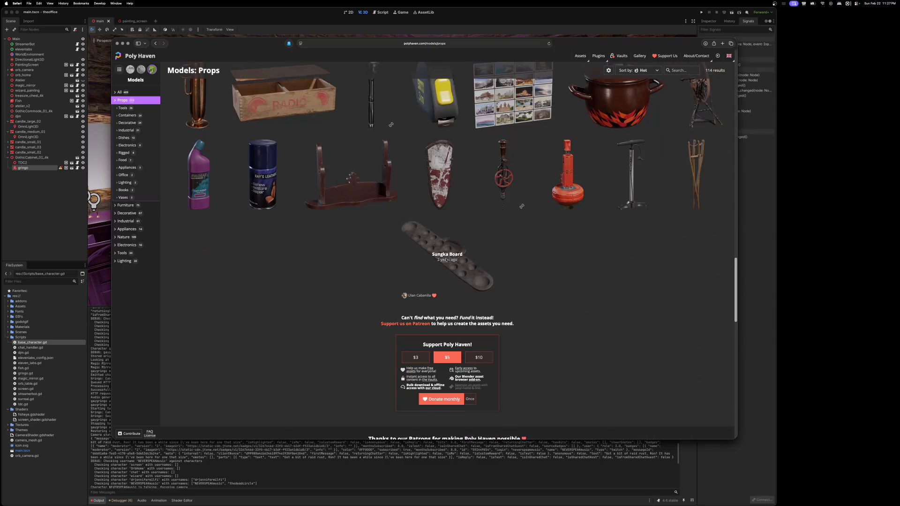
{"action": "scroll", "coordinate": [458, 260], "scroll_direction": "up", "scroll_amount": 2}
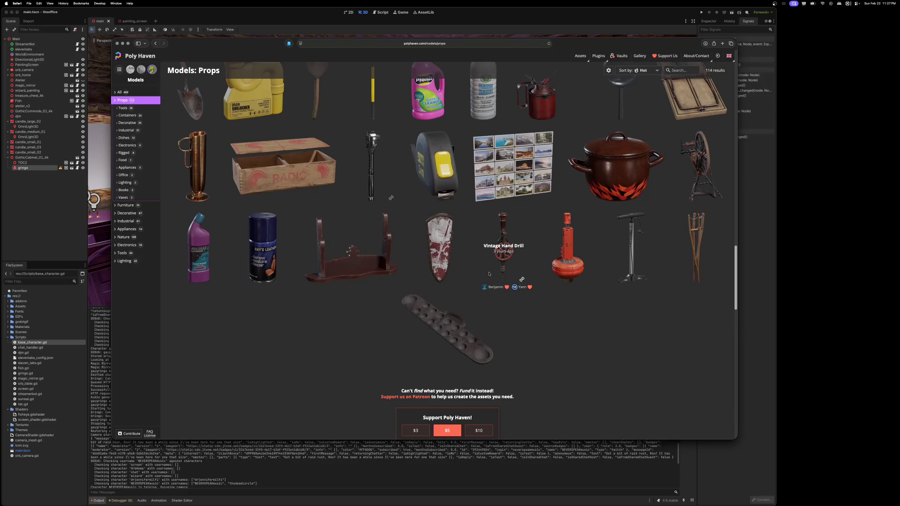
{"action": "scroll", "coordinate": [490, 283], "scroll_direction": "up", "scroll_amount": 3}
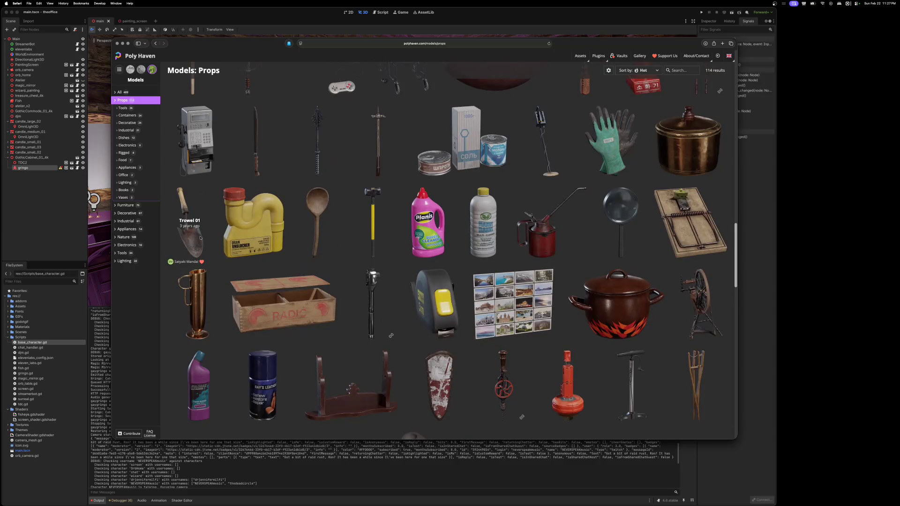
{"action": "scroll", "coordinate": [406, 255], "scroll_direction": "up", "scroll_amount": 3}
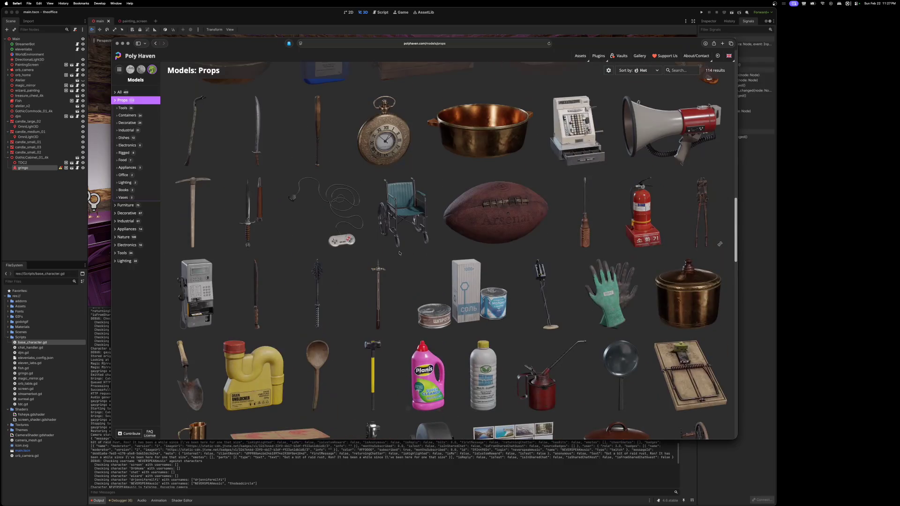
{"action": "left_click", "coordinate": [126, 90]}
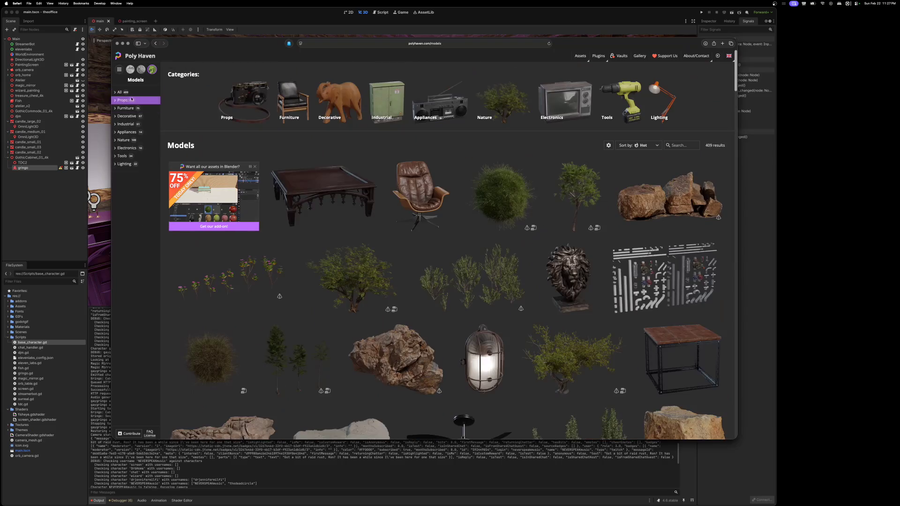
{"action": "left_click", "coordinate": [121, 100]}
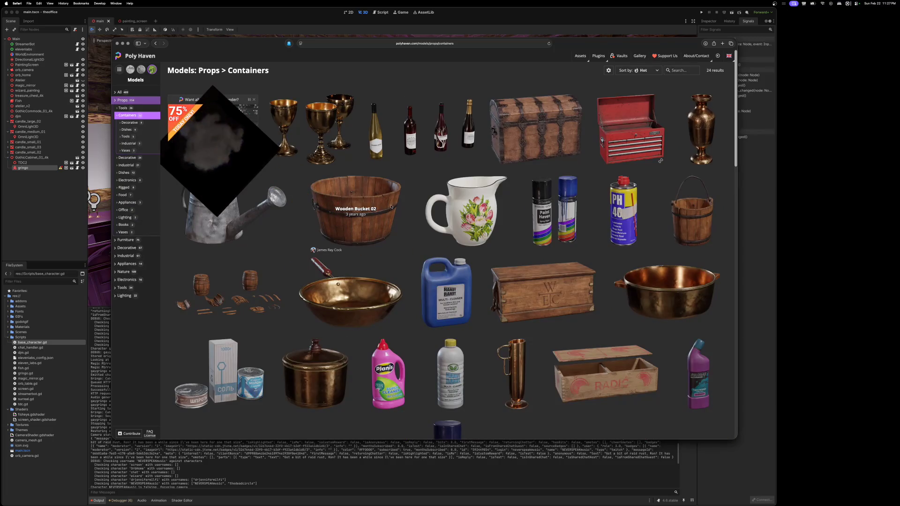
{"action": "scroll", "coordinate": [446, 210], "scroll_direction": "down", "scroll_amount": 2}
{"action": "scroll", "coordinate": [449, 207], "scroll_direction": "down", "scroll_amount": 3}
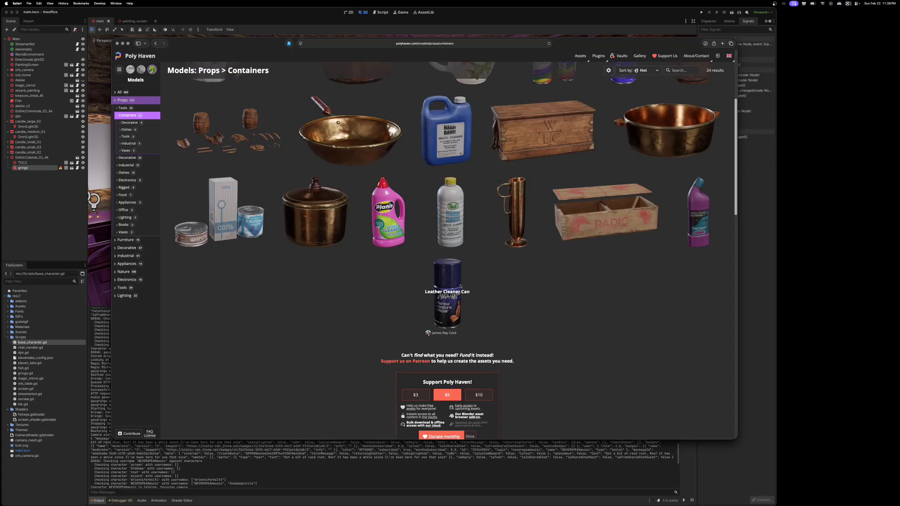
{"action": "left_click", "coordinate": [447, 321]}
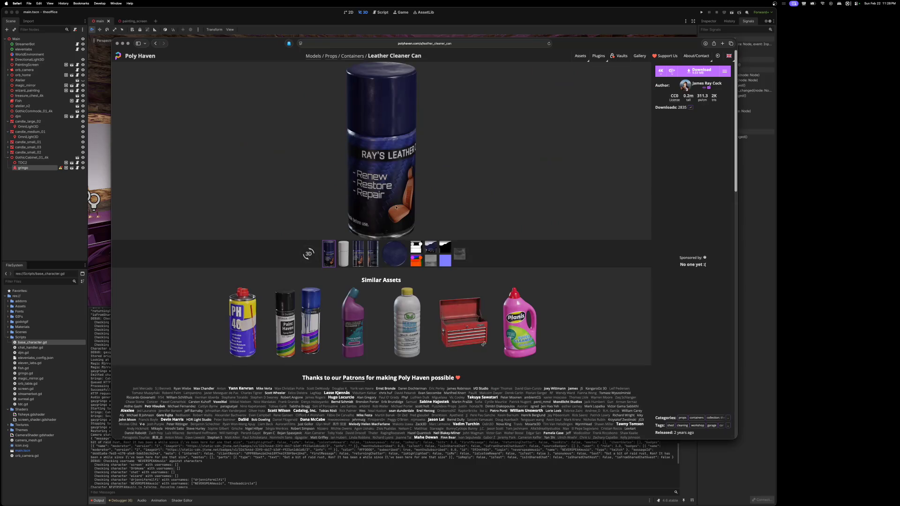
{"action": "left_click", "coordinate": [155, 43]}
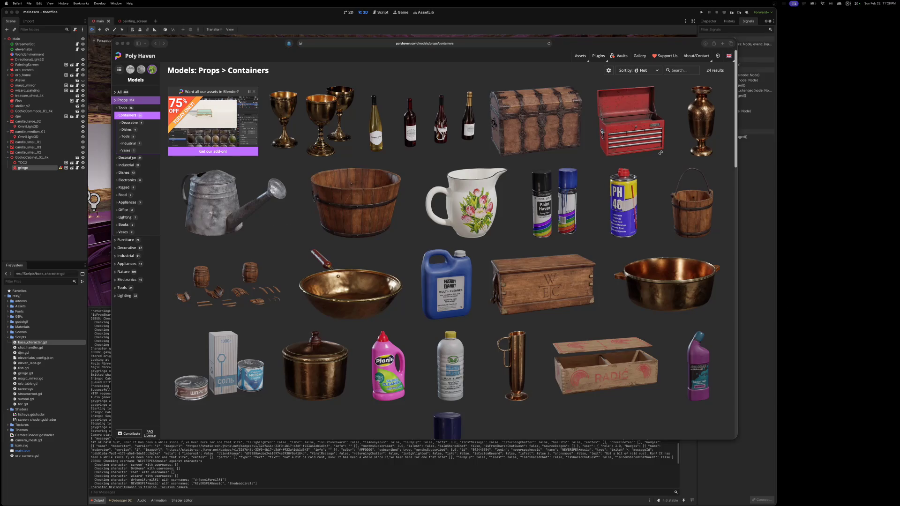
{"action": "scroll", "coordinate": [215, 107], "scroll_direction": "left", "scroll_amount": 5}
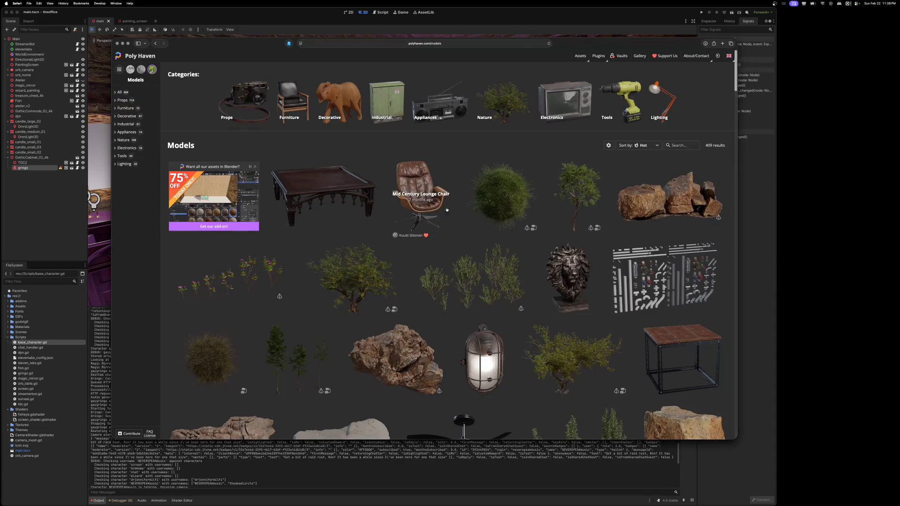
{"action": "scroll", "coordinate": [532, 227], "scroll_direction": "down", "scroll_amount": 5}
{"action": "scroll", "coordinate": [533, 226], "scroll_direction": "down", "scroll_amount": 10}
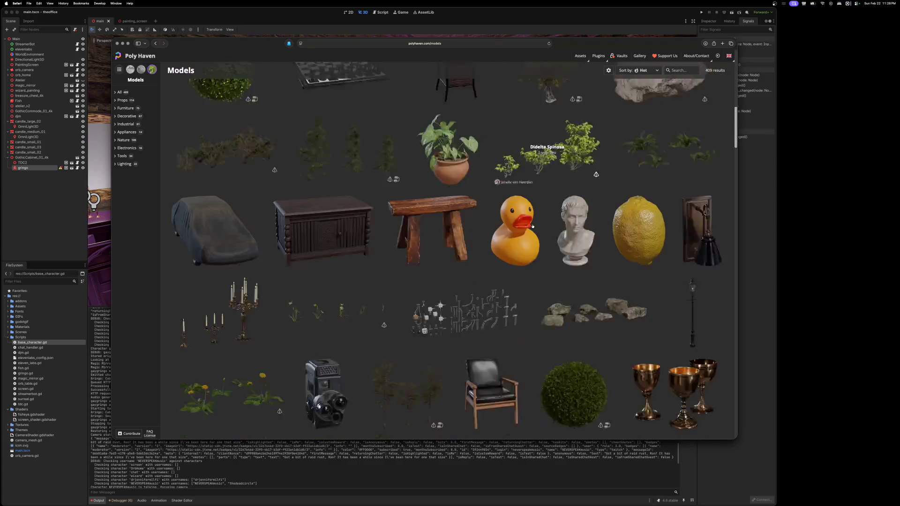
{"action": "scroll", "coordinate": [533, 227], "scroll_direction": "down", "scroll_amount": 15}
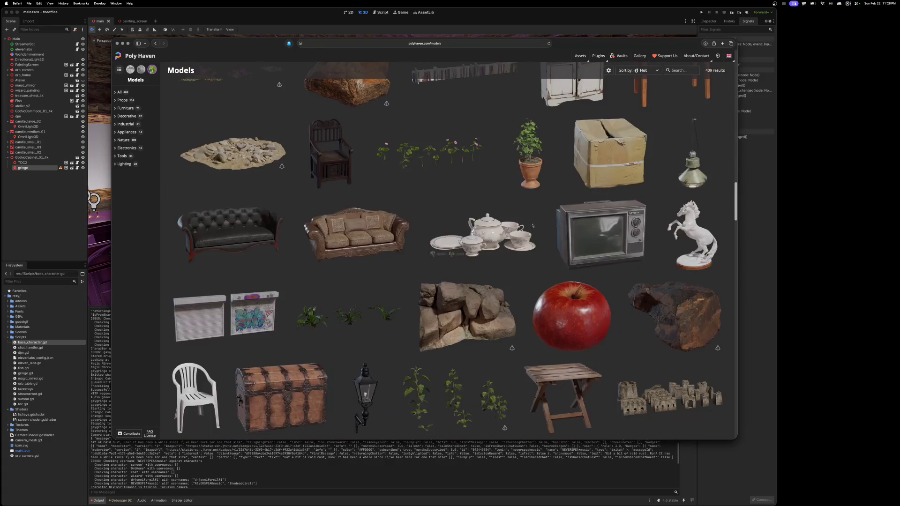
{"action": "scroll", "coordinate": [533, 227], "scroll_direction": "down", "scroll_amount": 15}
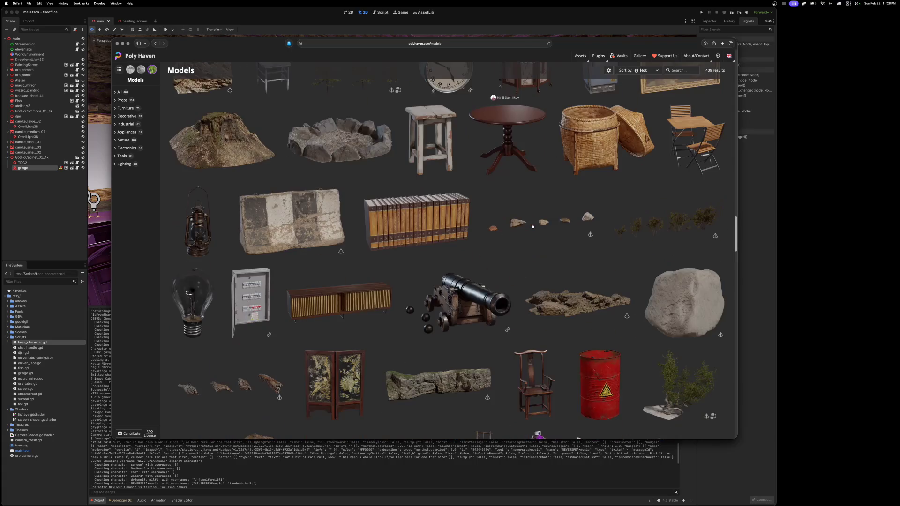
{"action": "scroll", "coordinate": [532, 227], "scroll_direction": "down", "scroll_amount": 5}
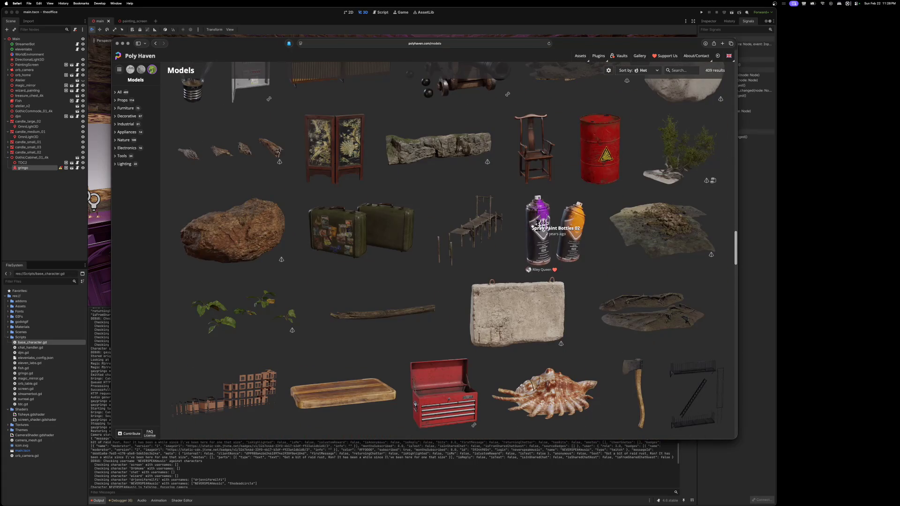
{"action": "scroll", "coordinate": [532, 226], "scroll_direction": "down", "scroll_amount": 20}
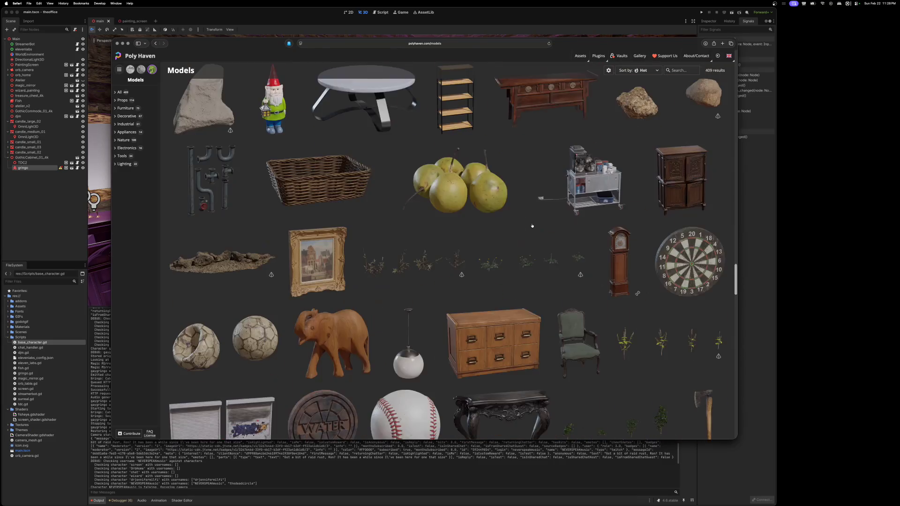
{"action": "scroll", "coordinate": [532, 225], "scroll_direction": "down", "scroll_amount": 20}
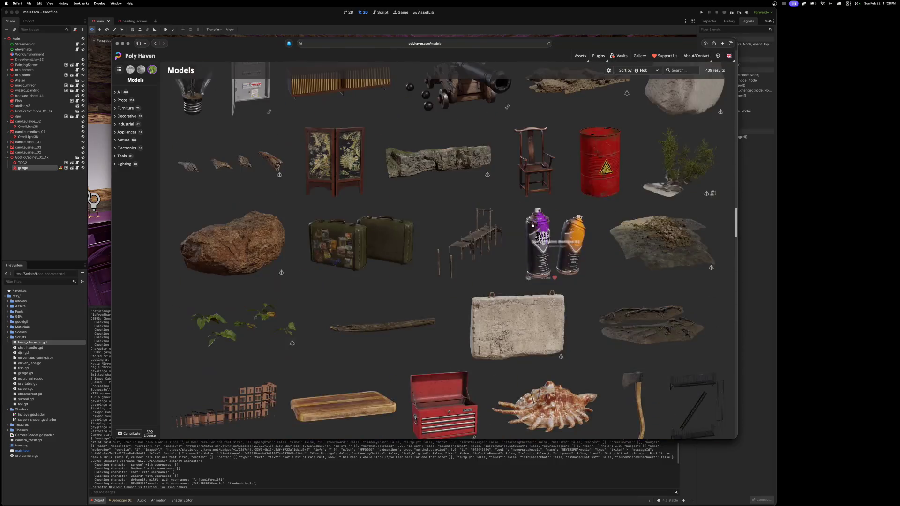
{"action": "scroll", "coordinate": [533, 225], "scroll_direction": "down", "scroll_amount": 20}
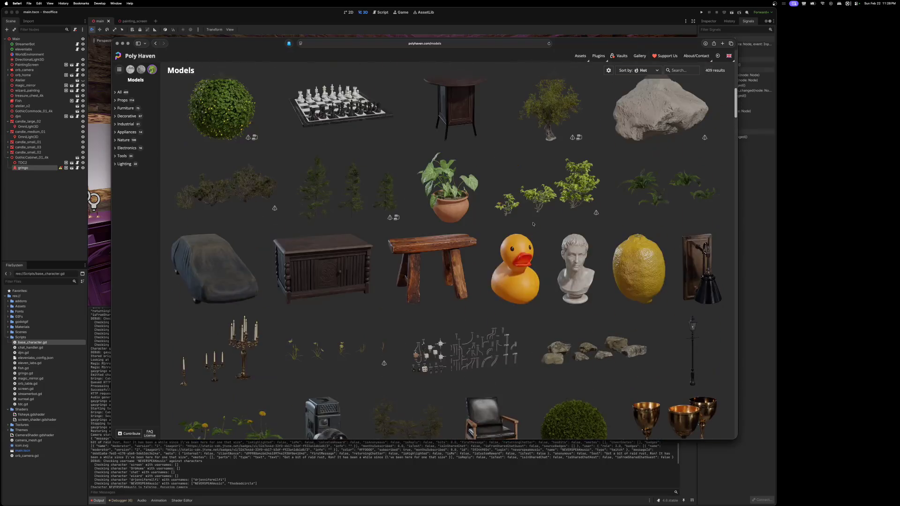
{"action": "scroll", "coordinate": [532, 224], "scroll_direction": "up", "scroll_amount": 3}
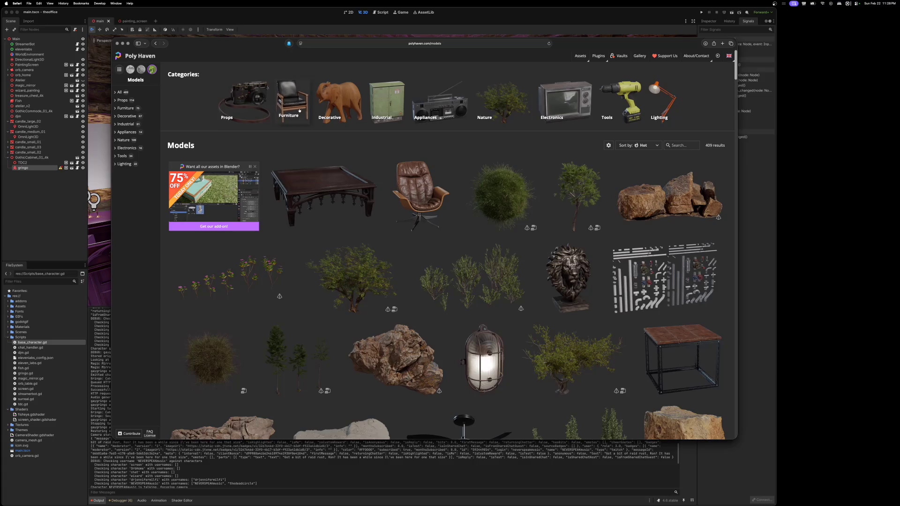
Step: Search Poly Haven models for 'beaker' and open the Classic Nightstand 01 page
{"action": "left_click", "coordinate": [672, 145]}
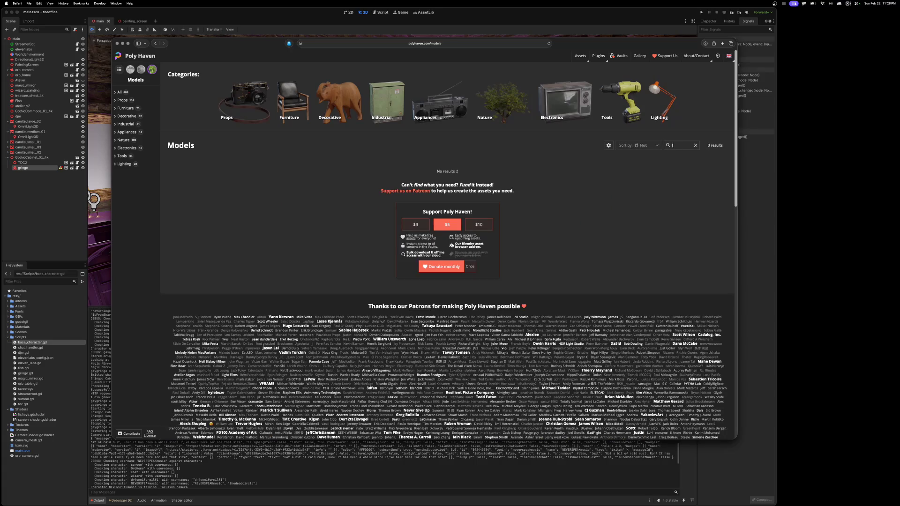
{"action": "type", "text": "beaker"}
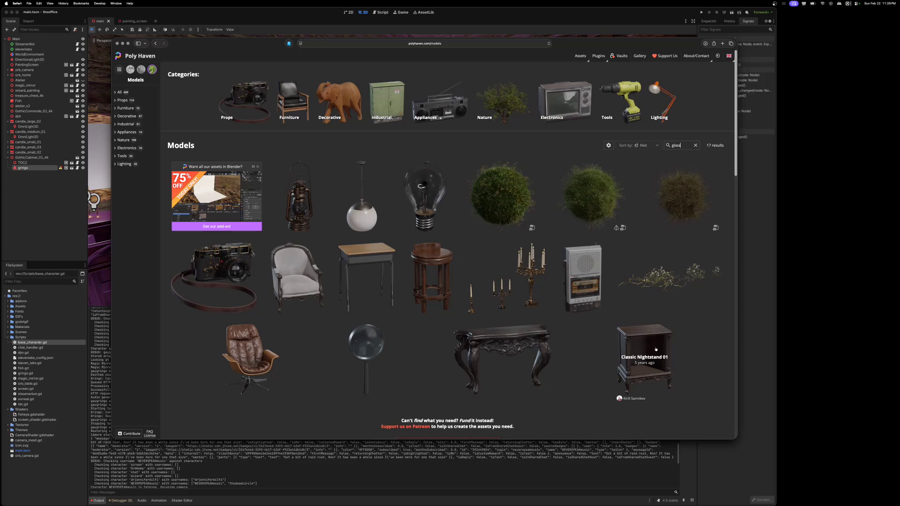
{"action": "left_click", "coordinate": [655, 348]}
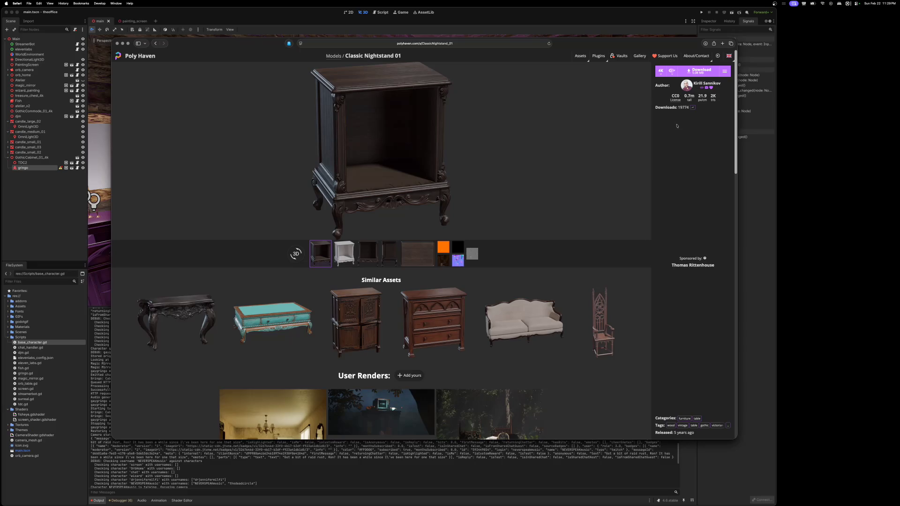
Step: Check the download formats, then open the Sofa 01 model page from Similar Assets
{"action": "left_click", "coordinate": [671, 72]}
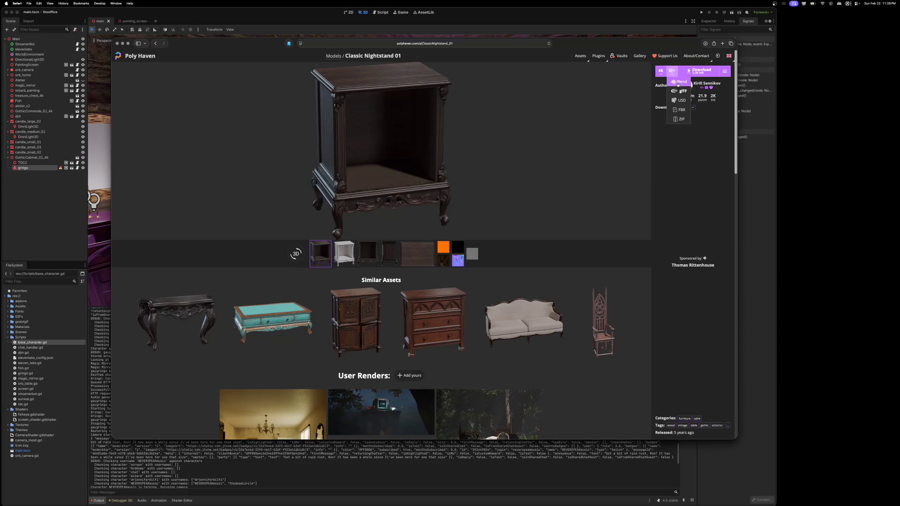
{"action": "left_click", "coordinate": [524, 322]}
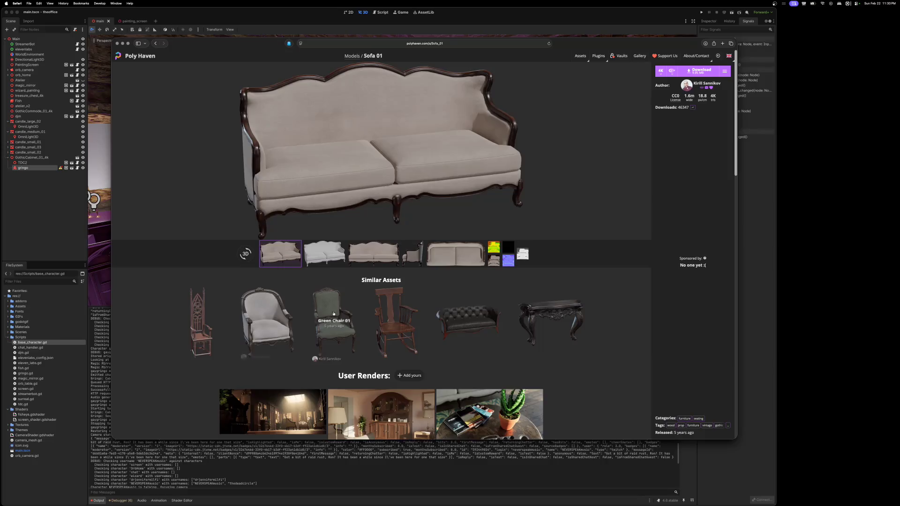
{"action": "scroll", "coordinate": [553, 328], "scroll_direction": "down", "scroll_amount": 2}
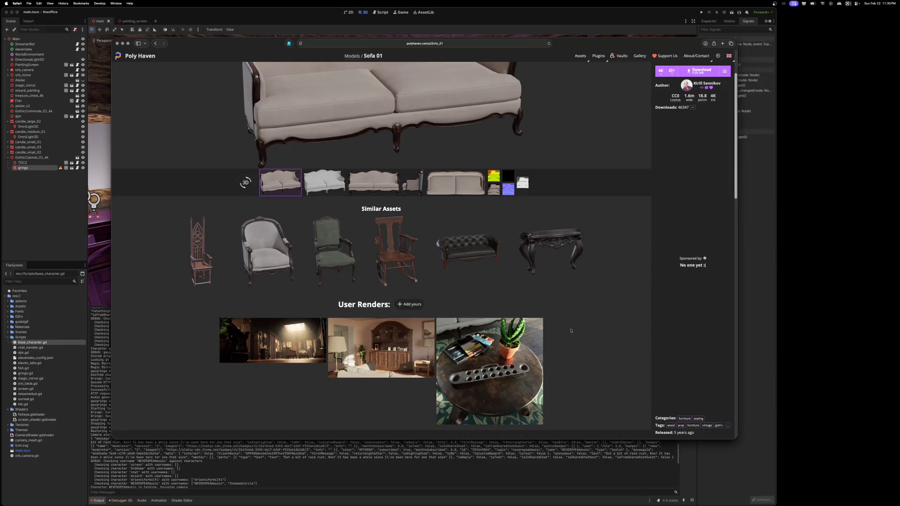
{"action": "scroll", "coordinate": [571, 330], "scroll_direction": "up", "scroll_amount": 2}
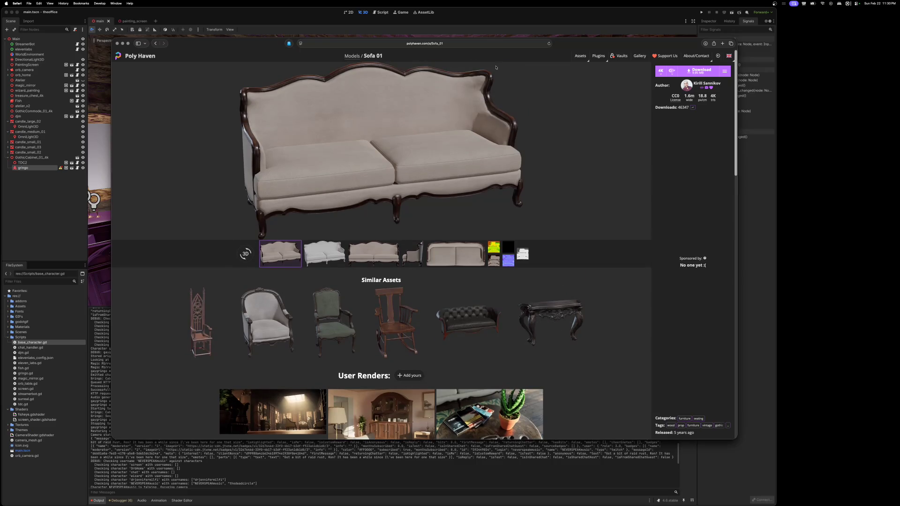
Step: Open a new browser tab showing The Base Mesh model library
{"action": "key", "text": "super+t"}
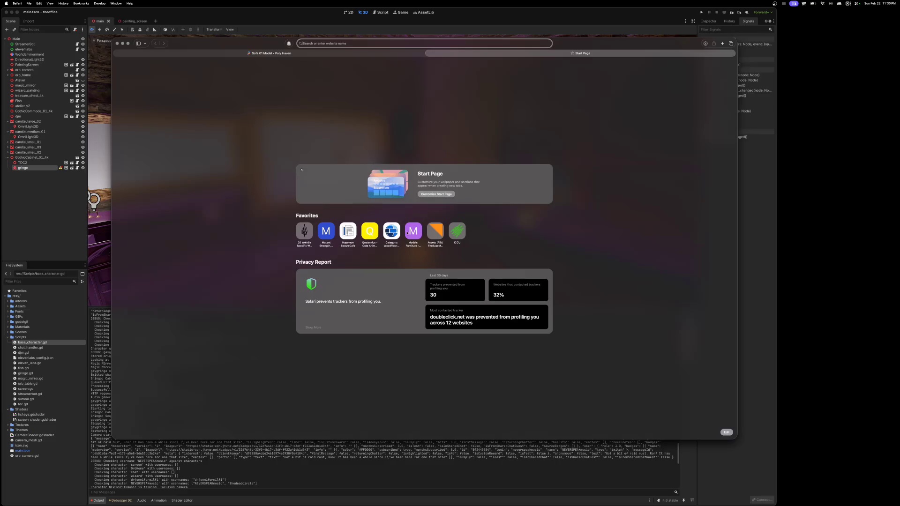
{"action": "left_click", "coordinate": [413, 231]}
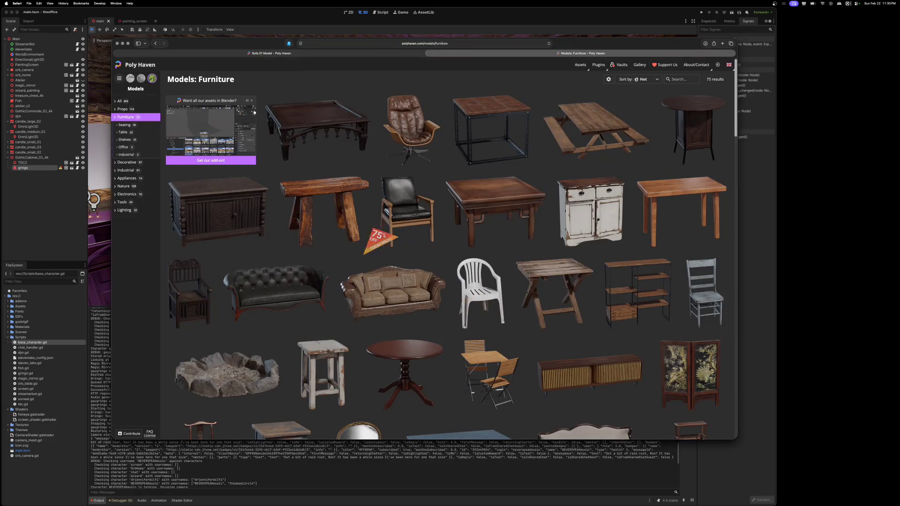
{"action": "left_click", "coordinate": [156, 43]}
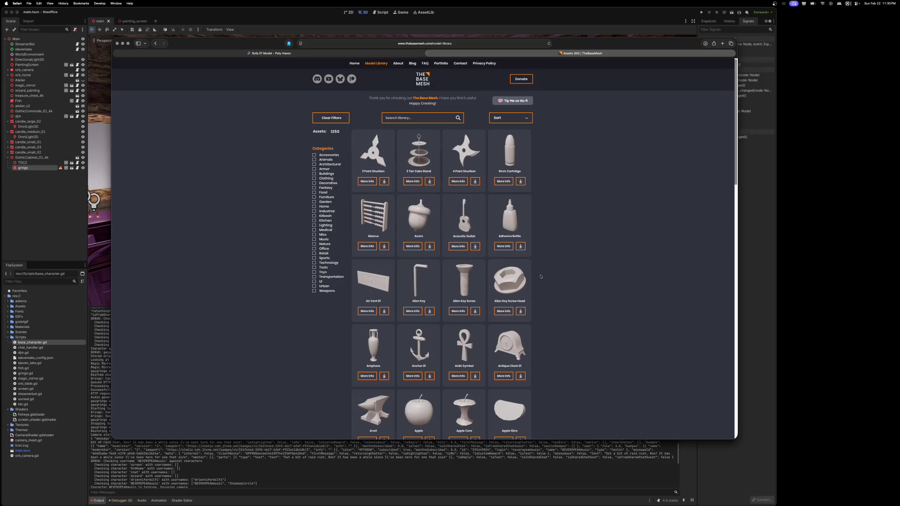
Step: Scroll The Base Mesh library to its Kitchen category, showing 92 assets like Apple and Avocado
{"action": "scroll", "coordinate": [569, 293], "scroll_direction": "down", "scroll_amount": 1}
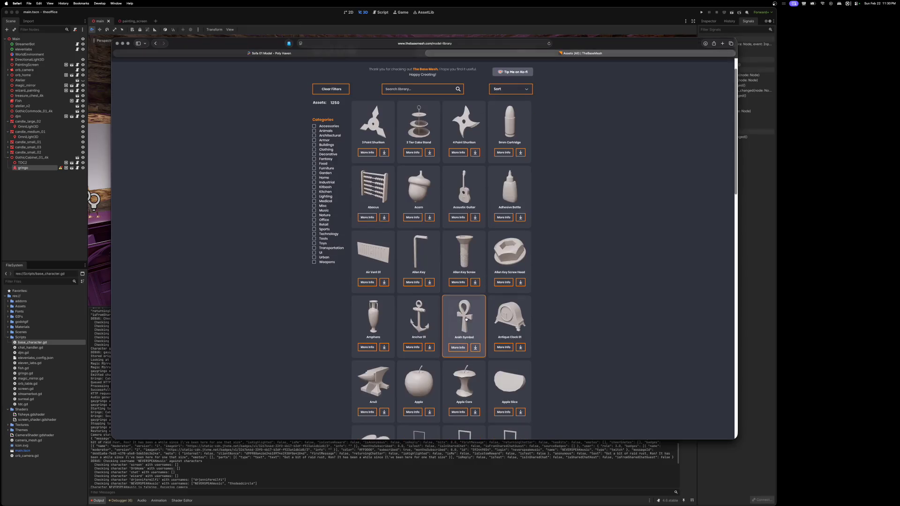
{"action": "scroll", "coordinate": [477, 318], "scroll_direction": "down", "scroll_amount": 2}
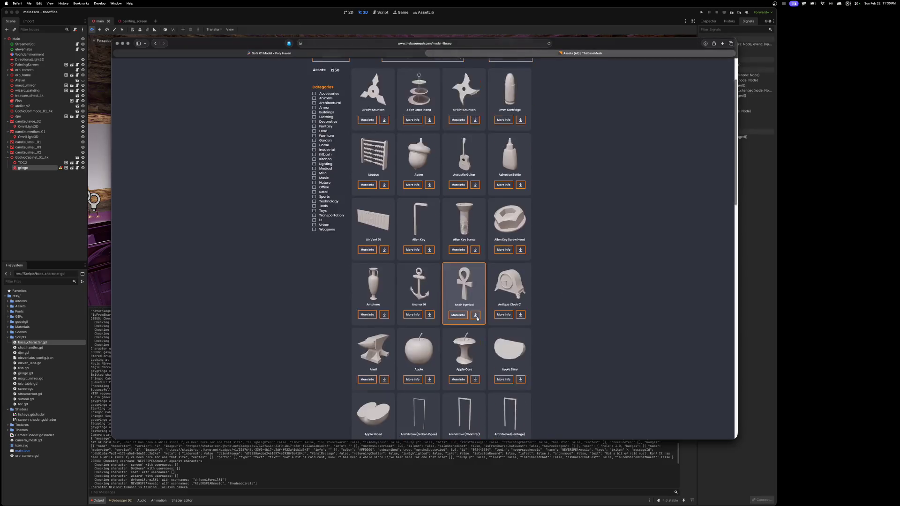
{"action": "scroll", "coordinate": [478, 319], "scroll_direction": "down", "scroll_amount": 4}
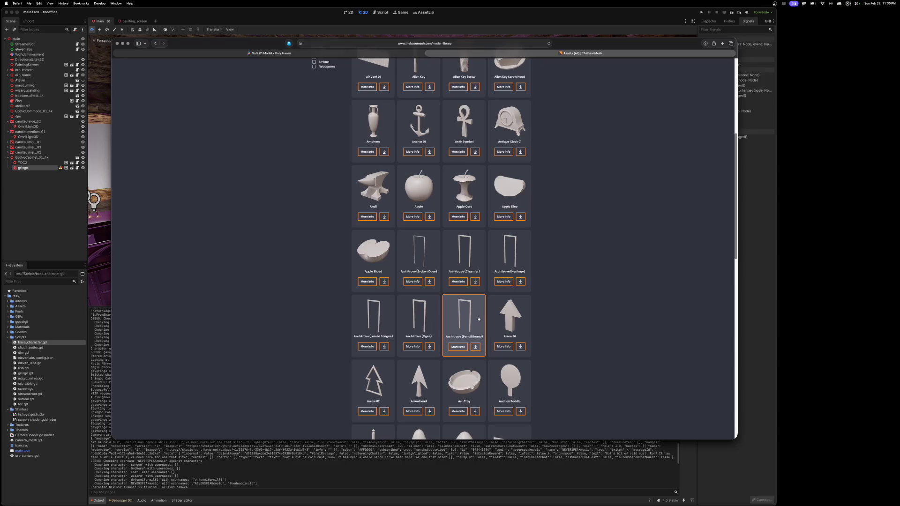
{"action": "scroll", "coordinate": [479, 319], "scroll_direction": "down", "scroll_amount": 2}
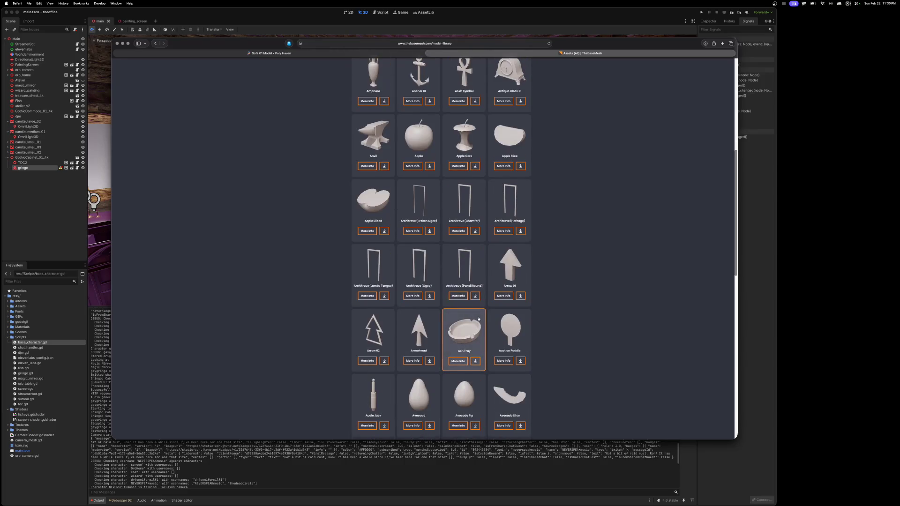
{"action": "scroll", "coordinate": [479, 318], "scroll_direction": "down", "scroll_amount": 3}
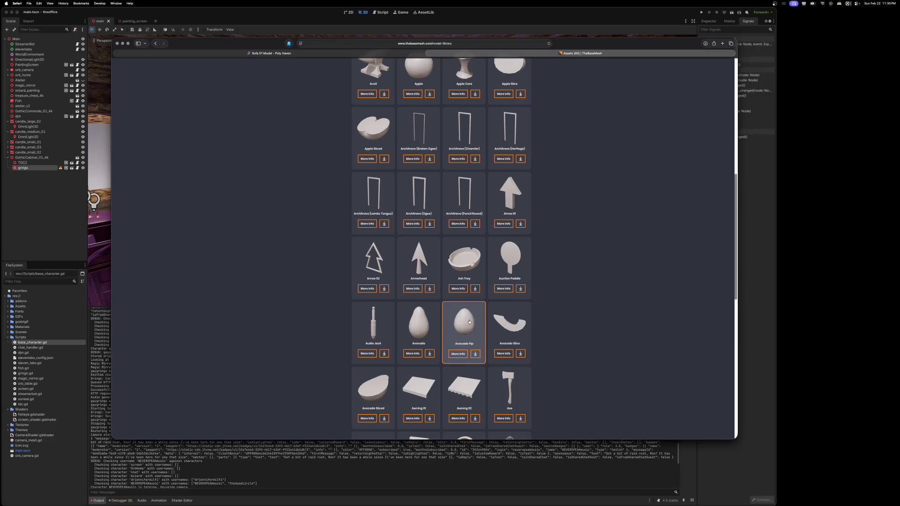
{"action": "scroll", "coordinate": [470, 322], "scroll_direction": "down", "scroll_amount": 2}
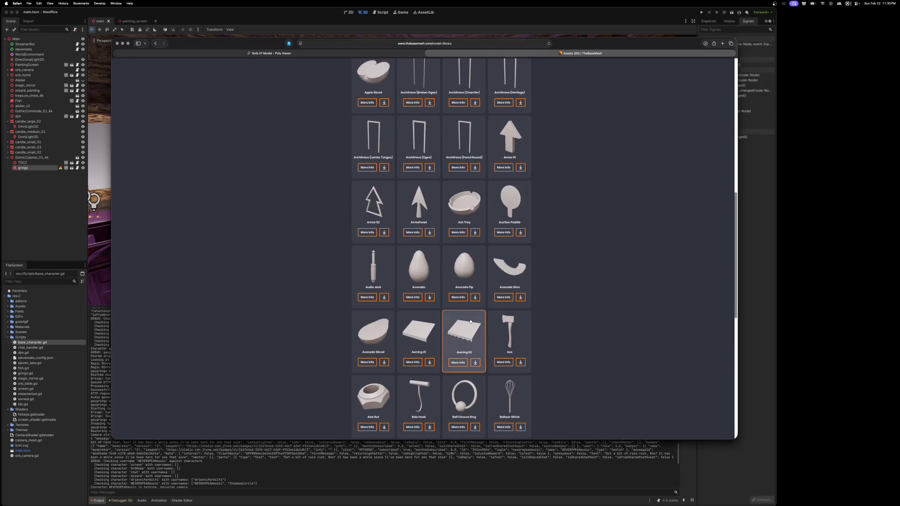
{"action": "scroll", "coordinate": [470, 322], "scroll_direction": "down", "scroll_amount": 4}
{"action": "scroll", "coordinate": [470, 322], "scroll_direction": "down", "scroll_amount": 5}
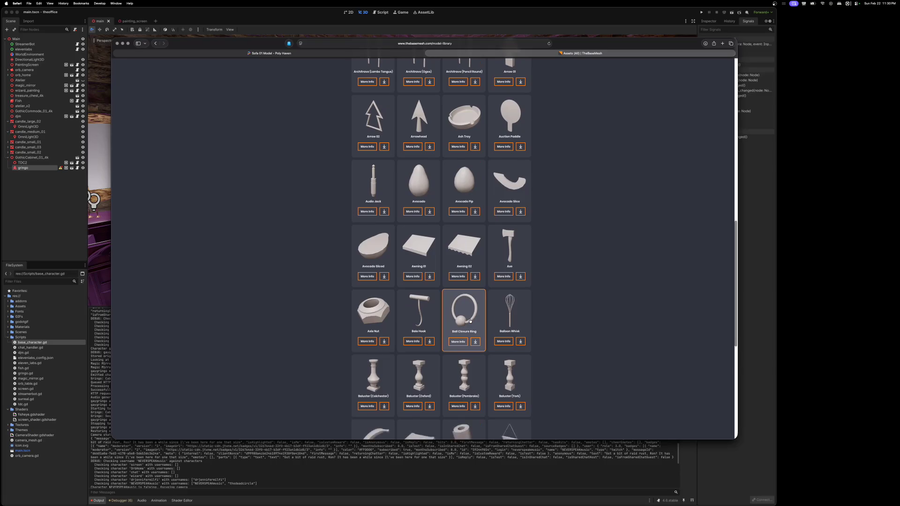
{"action": "scroll", "coordinate": [470, 322], "scroll_direction": "up", "scroll_amount": 20}
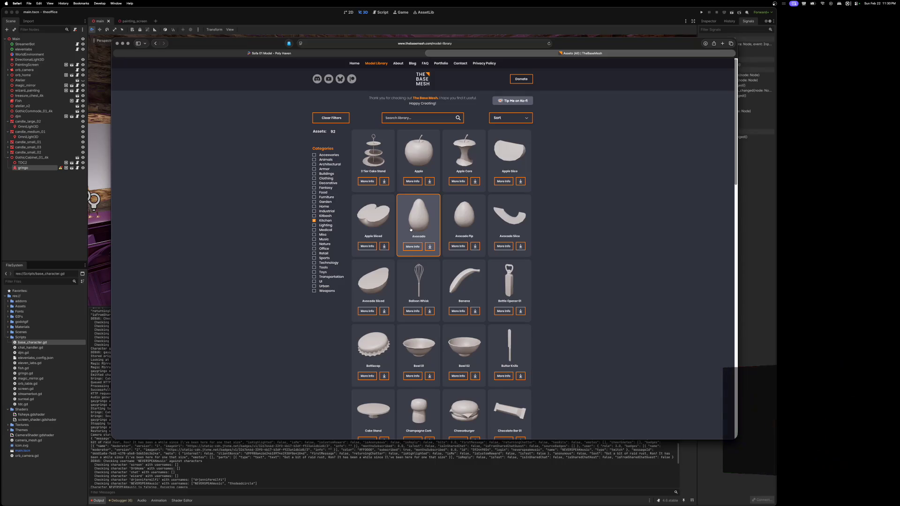
{"action": "scroll", "coordinate": [411, 229], "scroll_direction": "down", "scroll_amount": 5}
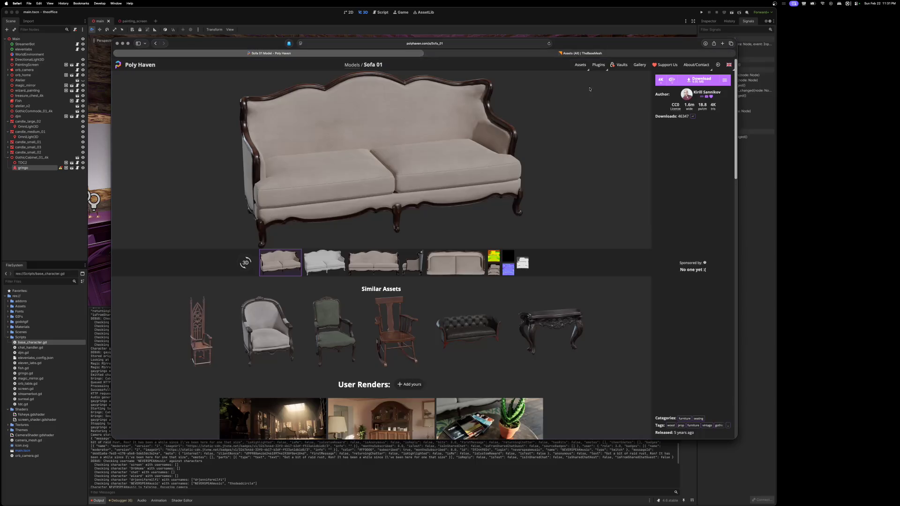
Step: Go back to Poly Haven Models, search 'beaker', and open the Carrot Cake result
{"action": "left_click", "coordinate": [155, 44]}
{"action": "left_click", "coordinate": [155, 44]}
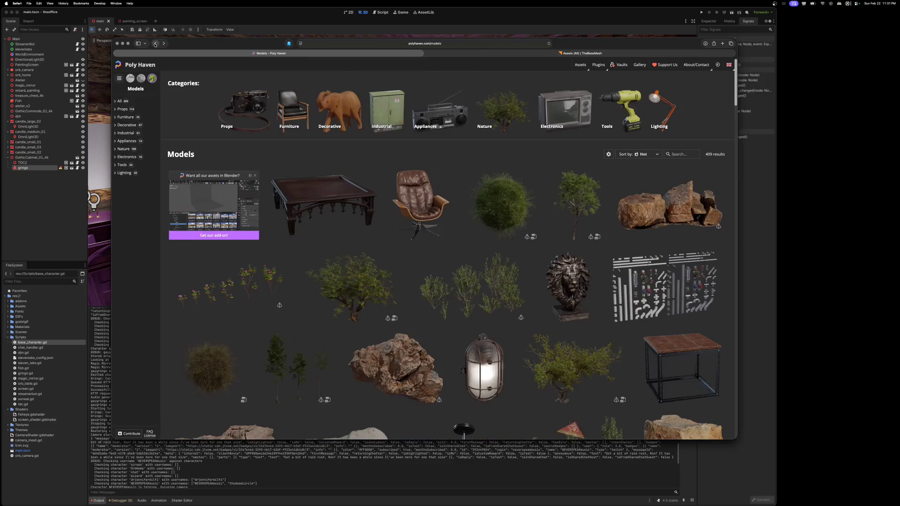
{"action": "left_click", "coordinate": [679, 154]}
{"action": "type", "text": "beaker"}
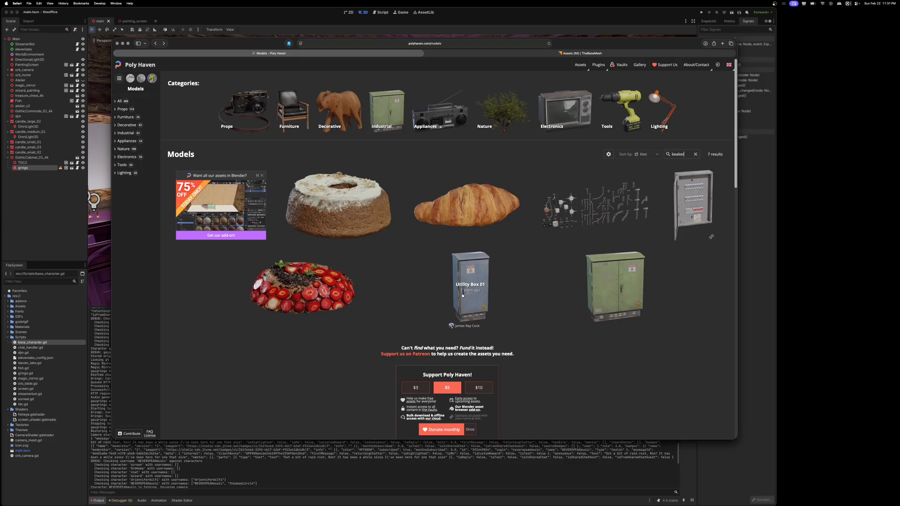
{"action": "left_click", "coordinate": [359, 197]}
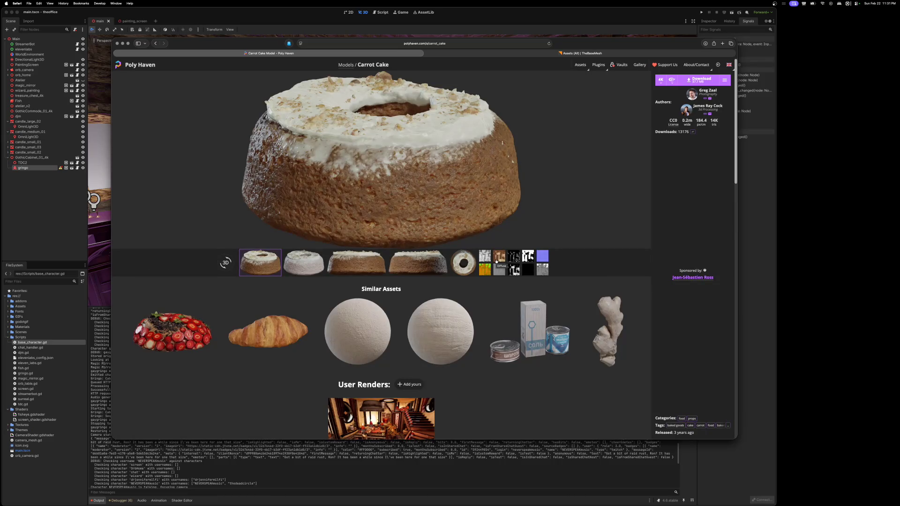
Step: Browse the Carrot Cake page, widen the browser slightly, and expand all its tags
{"action": "scroll", "coordinate": [496, 261], "scroll_direction": "down", "scroll_amount": 1}
{"action": "scroll", "coordinate": [497, 262], "scroll_direction": "up", "scroll_amount": 1}
{"action": "scroll", "coordinate": [481, 291], "scroll_direction": "down", "scroll_amount": 5}
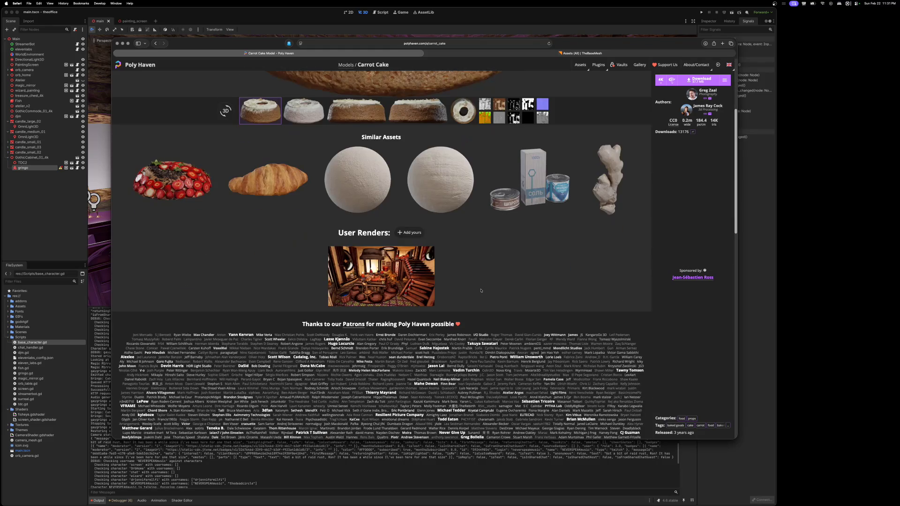
{"action": "scroll", "coordinate": [480, 289], "scroll_direction": "down", "scroll_amount": 15}
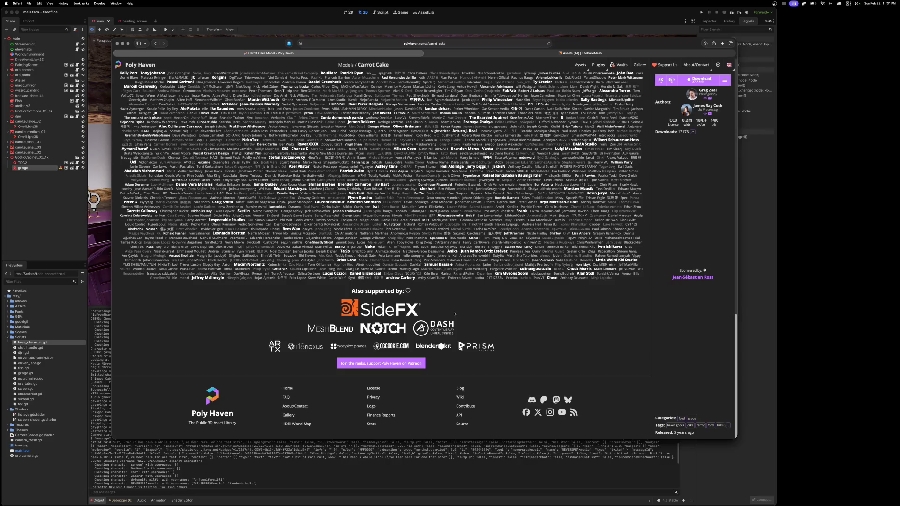
{"action": "scroll", "coordinate": [516, 356], "scroll_direction": "up", "scroll_amount": 1}
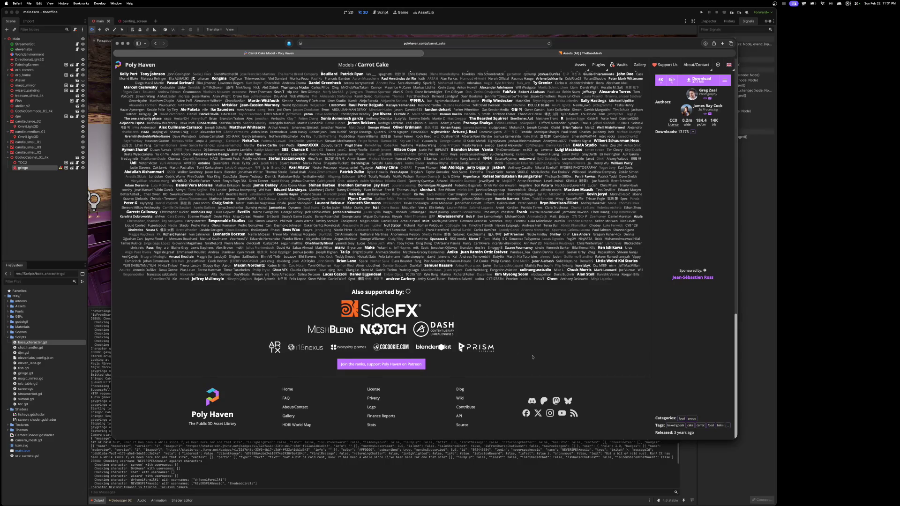
{"action": "scroll", "coordinate": [532, 356], "scroll_direction": "up", "scroll_amount": 10}
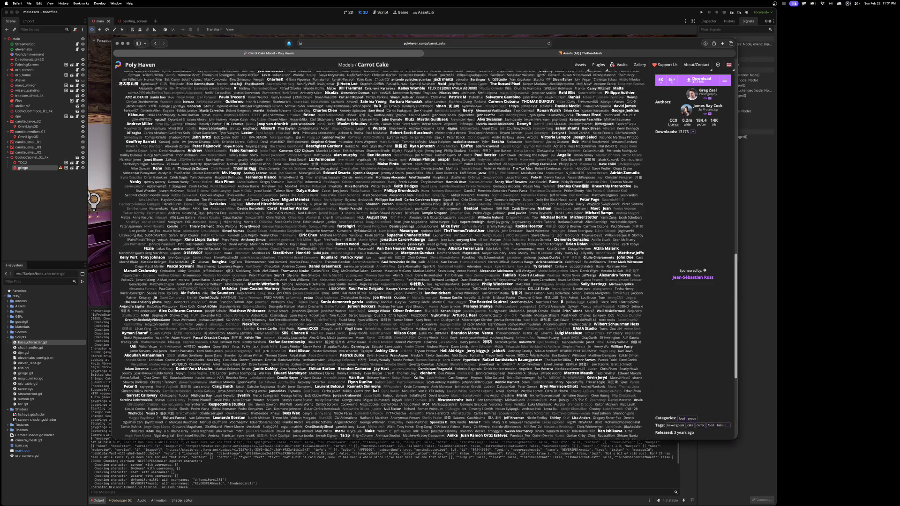
{"action": "scroll", "coordinate": [530, 354], "scroll_direction": "up", "scroll_amount": 5}
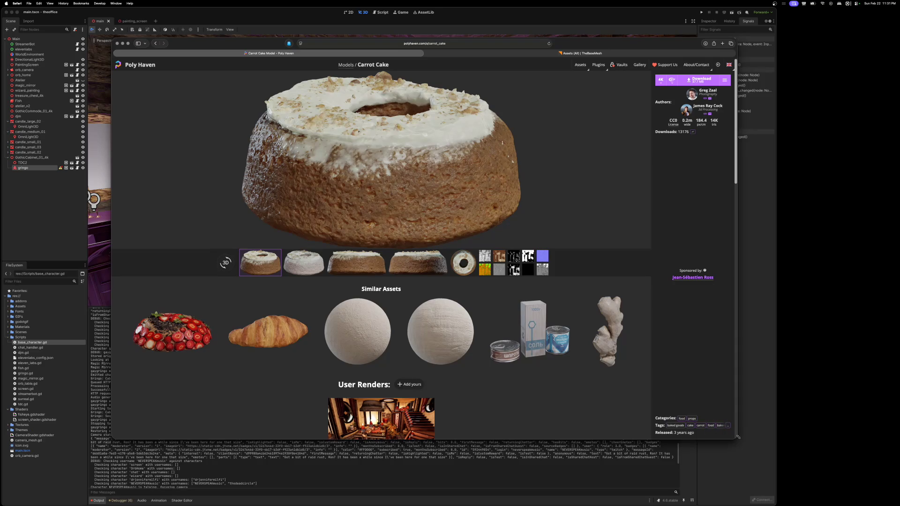
{"action": "left_click_drag", "start_coordinate": [738, 437], "coordinate": [770, 439]}
{"action": "left_click", "coordinate": [760, 426]}
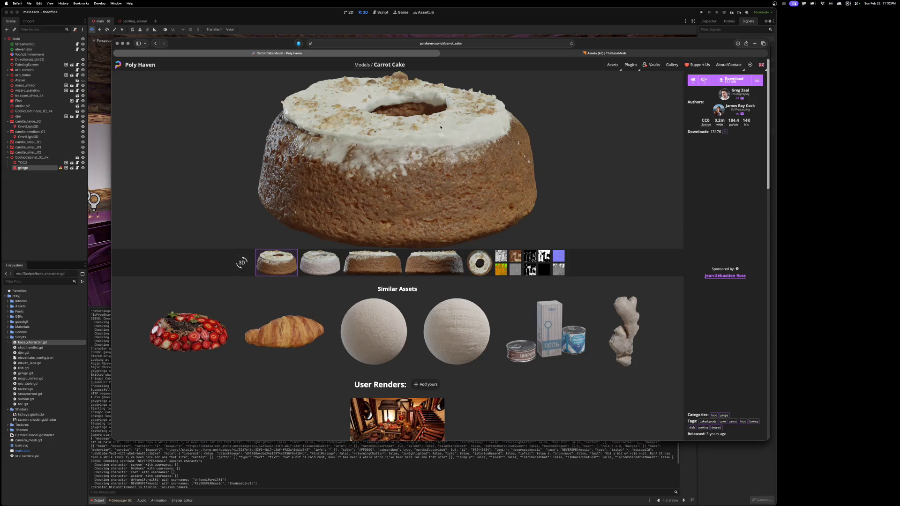
Step: Switch to The Base Mesh tab, then bring the Godot editor's 3D room back in front
{"action": "left_click", "coordinate": [586, 53]}
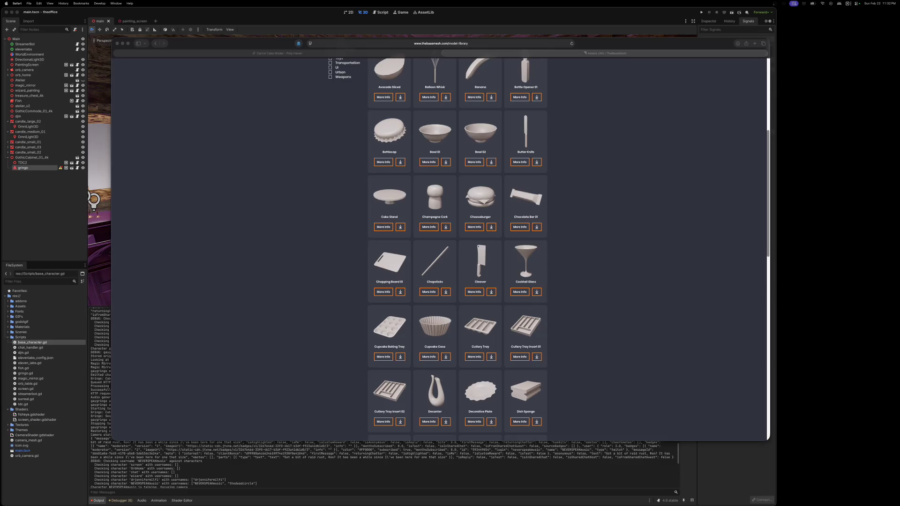
{"action": "left_click", "coordinate": [478, 18]}
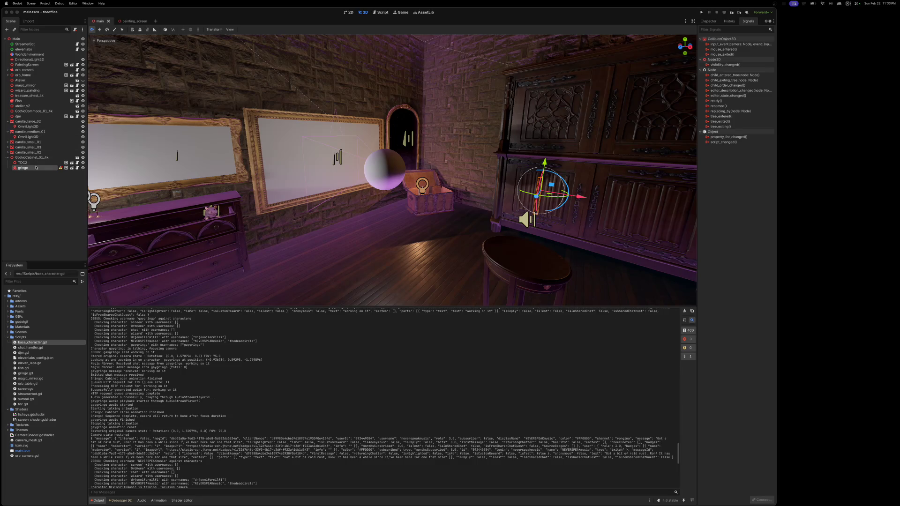
Step: Open tdc.gd and delete the cabinet and camera variable declarations on lines 3–5
{"action": "left_click", "coordinate": [72, 163]}
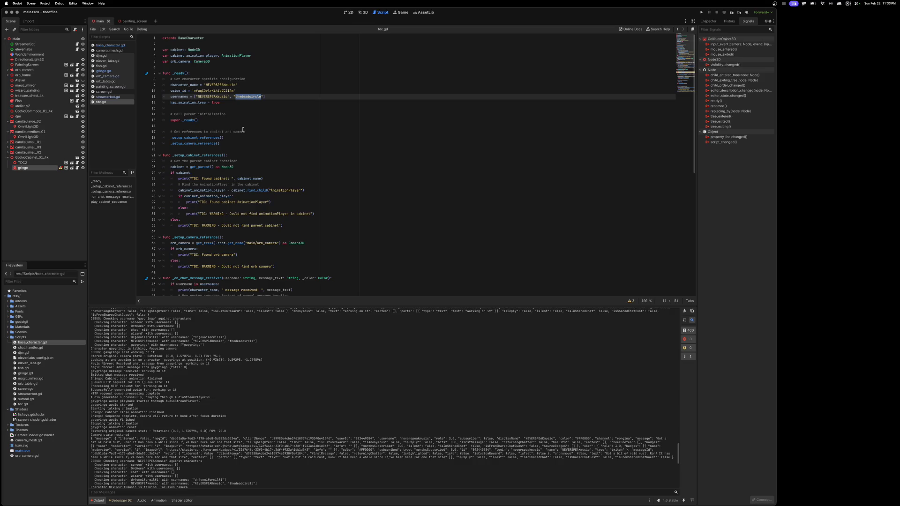
{"action": "left_click", "coordinate": [214, 62]}
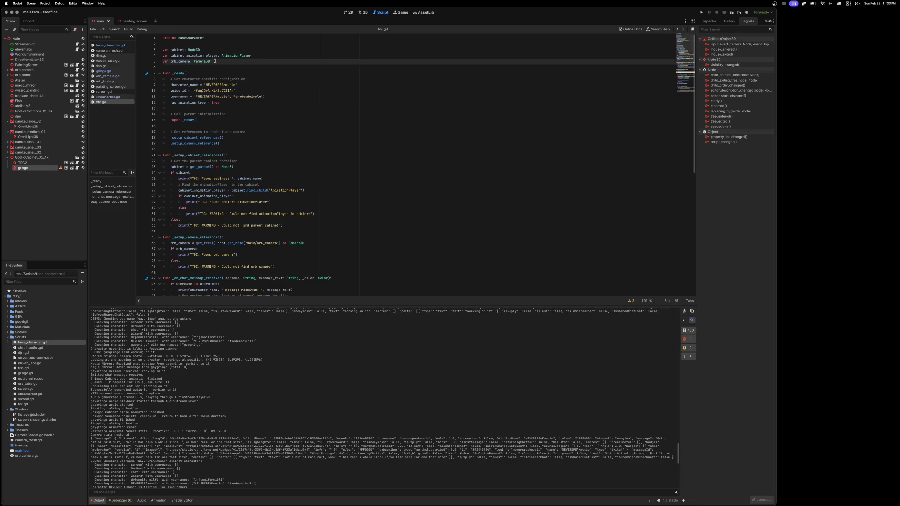
{"action": "left_click_drag", "start_coordinate": [215, 61], "coordinate": [146, 52]}
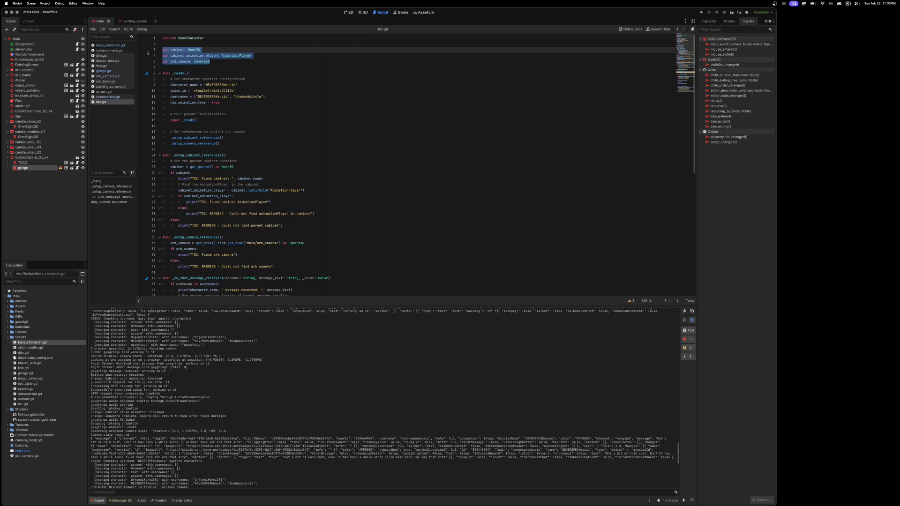
{"action": "key", "text": "BackSpace"}
{"action": "key", "text": "BackSpace"}
{"action": "key", "text": "BackSpace"}
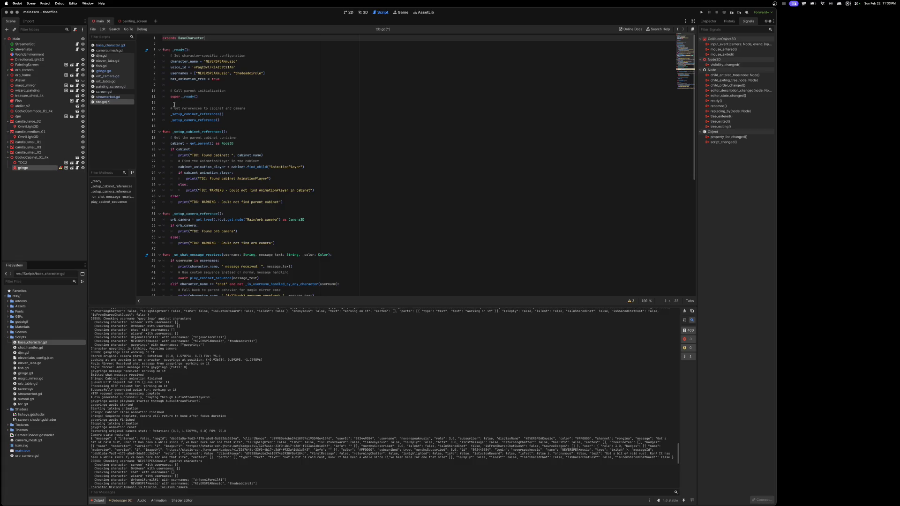
Step: Delete the cabinet setup and chat-handling functions below _ready
{"action": "mouse_move", "coordinate": [170, 108]}
{"action": "left_mouse_down"}
{"action": "mouse_move", "coordinate": [234, 115]}
{"action": "mouse_move", "coordinate": [209, 121]}
{"action": "mouse_move", "coordinate": [281, 202]}
{"action": "mouse_move", "coordinate": [277, 216]}
{"action": "mouse_move", "coordinate": [400, 324]}
{"action": "left_mouse_up"}
{"action": "scroll", "coordinate": [278, 216], "scroll_direction": "down", "scroll_amount": 5}
{"action": "key", "text": "BackSpace"}
{"action": "key", "text": "BackSpace"}
{"action": "key", "text": "BackSpace"}
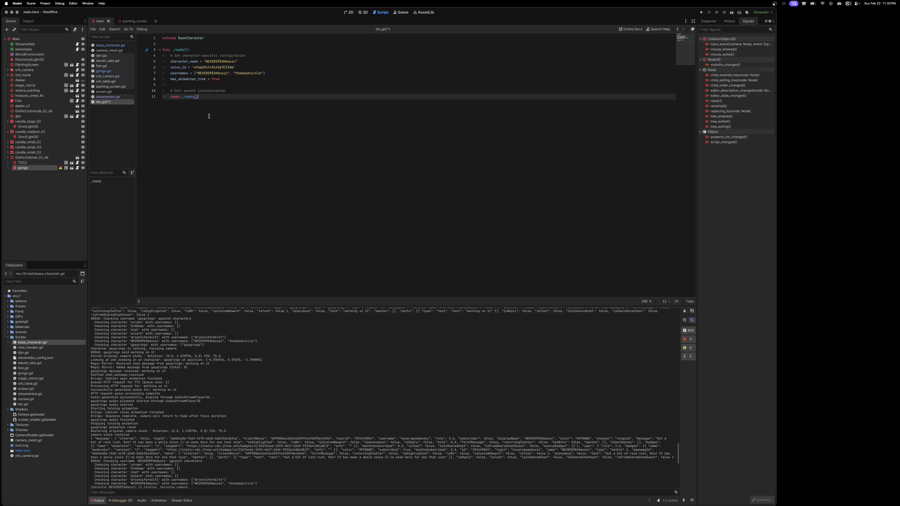
Step: Add container_name = "GothicCabinet_01_4k"; as a new line in _ready
{"action": "left_click", "coordinate": [225, 79]}
{"action": "key", "text": "Return"}
{"action": "key", "text": "Return"}
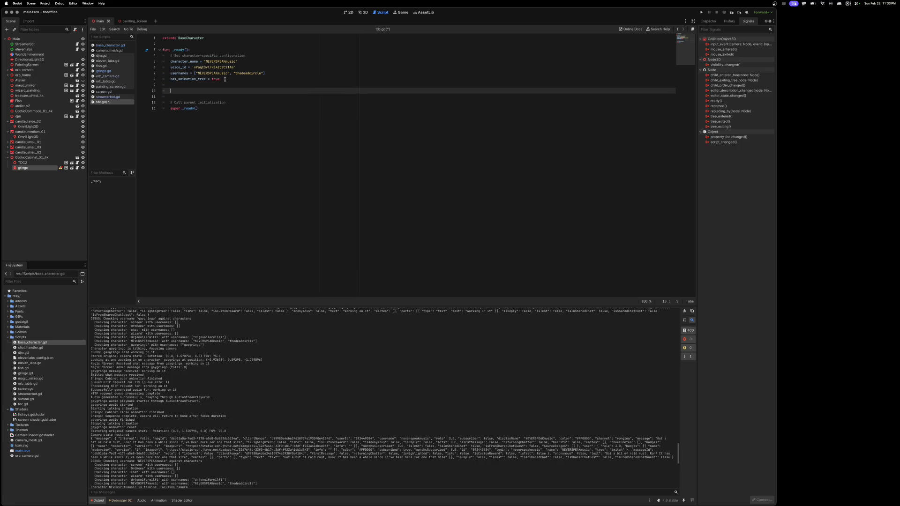
{"action": "type", "text": "container_name = "}
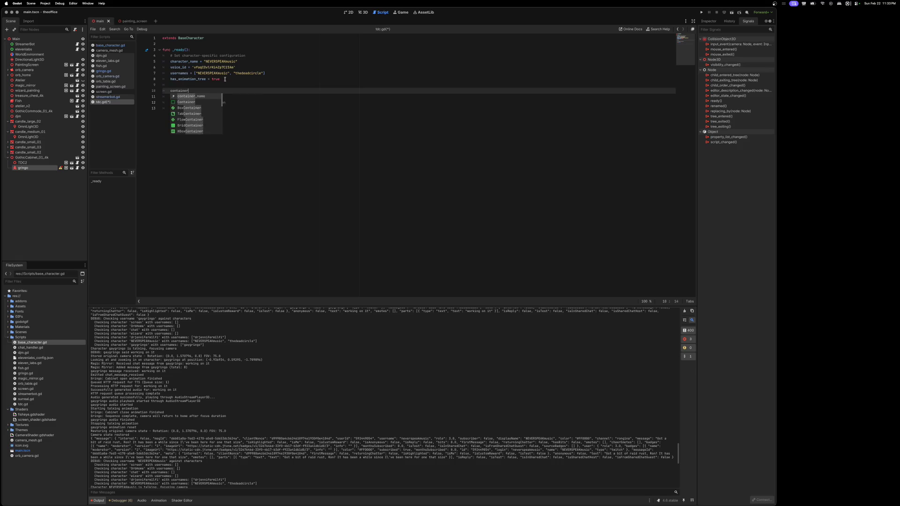
{"action": "type", "text": "\"GothicCabin"}
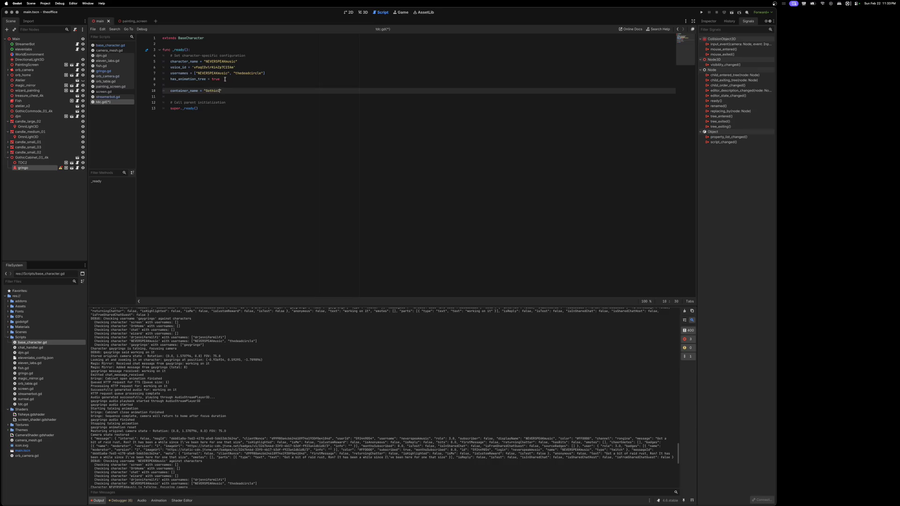
{"action": "type", "text": "et"}
{"action": "type", "text": ";"}
{"action": "key", "text": "Return"}
{"action": "type", "text": "open("}
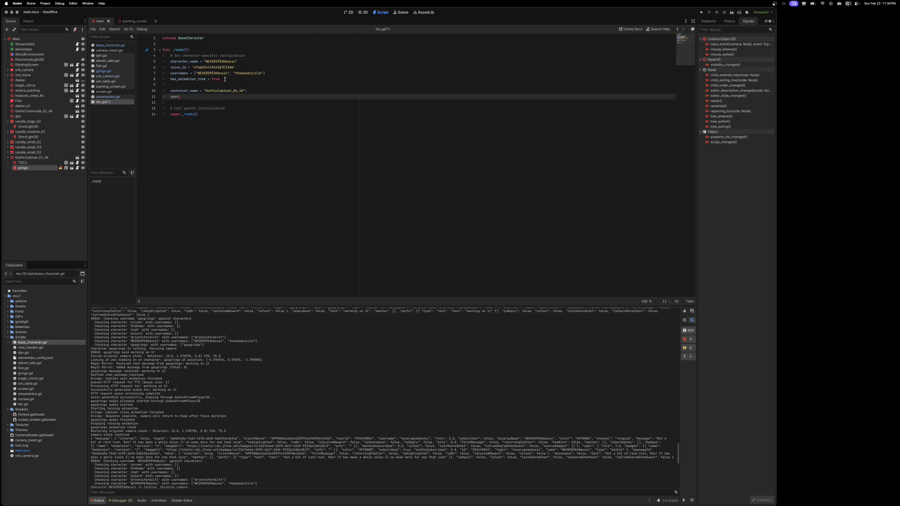
Step: Set open_animation_name to "top_left_open" and close_animation_name to "top_left_close"
{"action": "type", "text": "_a"}
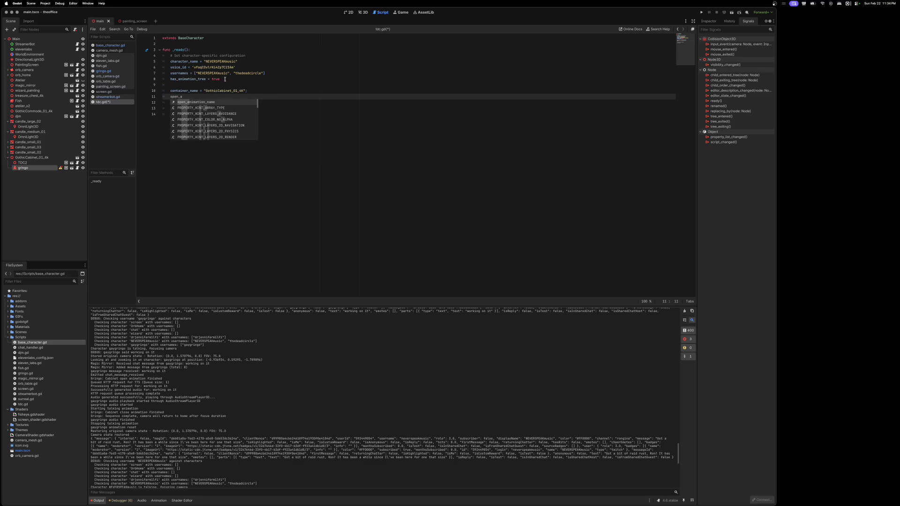
{"action": "key", "text": "Return"}
{"action": "type", "text": "= \"top_"}
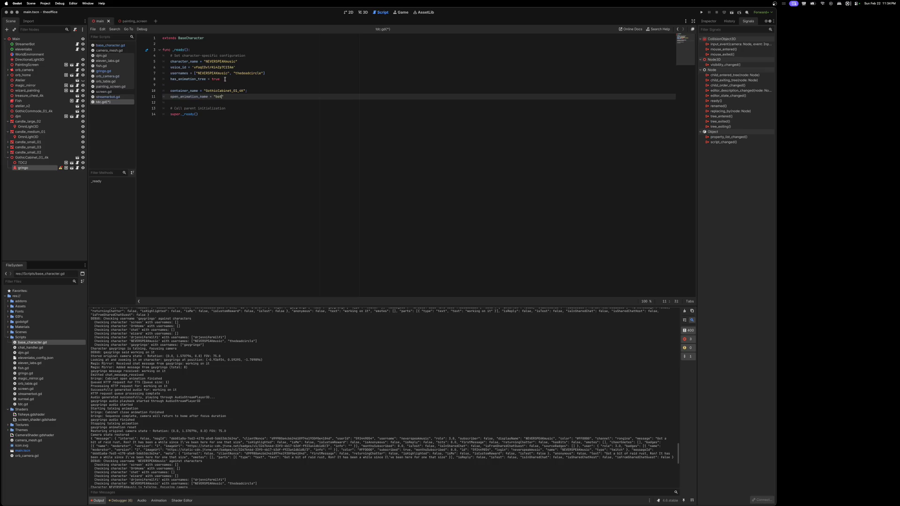
{"action": "type", "text": "left_op"}
{"action": "type", "text": "en"}
{"action": "key", "text": "Return"}
{"action": "type", "text": "class_na"}
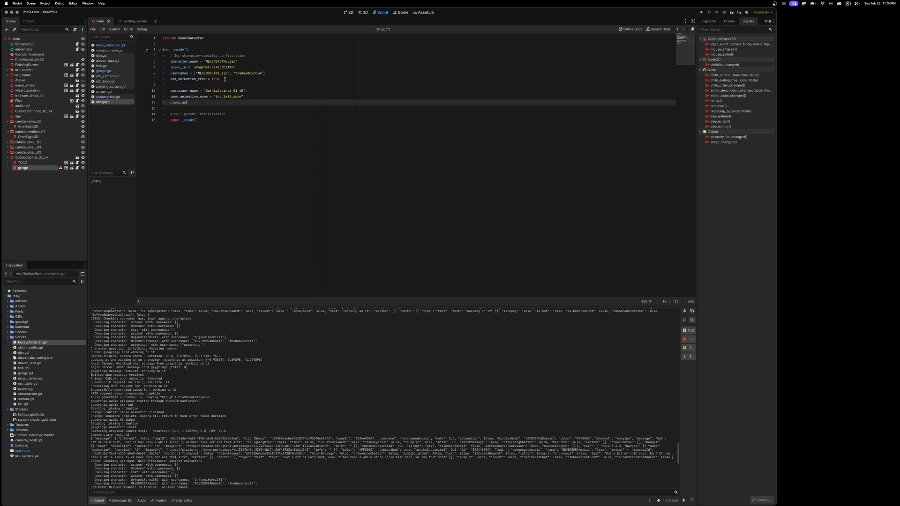
{"action": "type", "text": "ion"}
{"action": "type", "text": "mation_name="}
{"action": "key", "text": "BackSpace"}
{"action": "key", "text": "BackSpace"}
{"action": "type", "text": "\""}
{"action": "key", "text": "Escape"}
{"action": "type", "text": ";"}
{"action": "key", "text": "Up"}
Step: End lines 5–7 with semicolons, save tdc.gd, then switch to the 3D view and run the project
{"action": "type", "text": ";"}
{"action": "key", "text": "Up"}
{"action": "key", "text": "Up"}
{"action": "key", "text": "Up"}
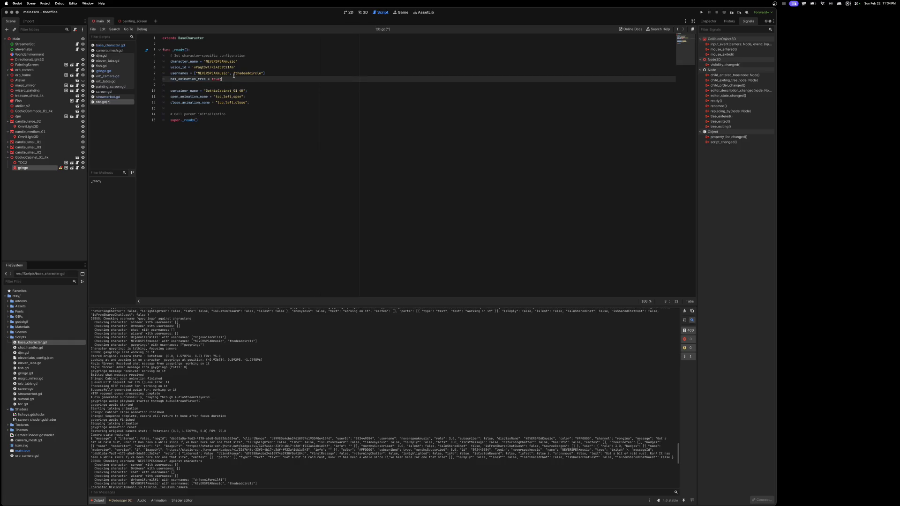
{"action": "left_click", "coordinate": [267, 73]}
{"action": "key", "text": "Up"}
{"action": "type", "text": ";"}
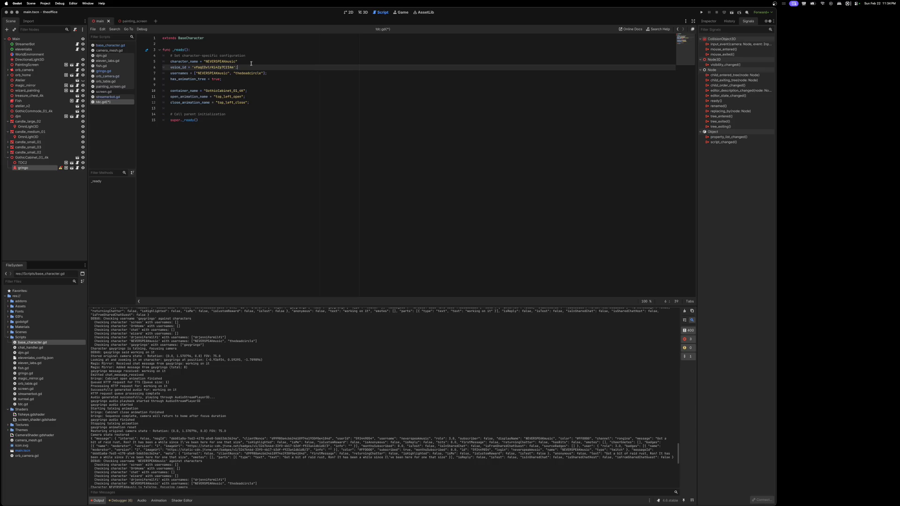
{"action": "key", "text": "Up"}
{"action": "type", "text": ";"}
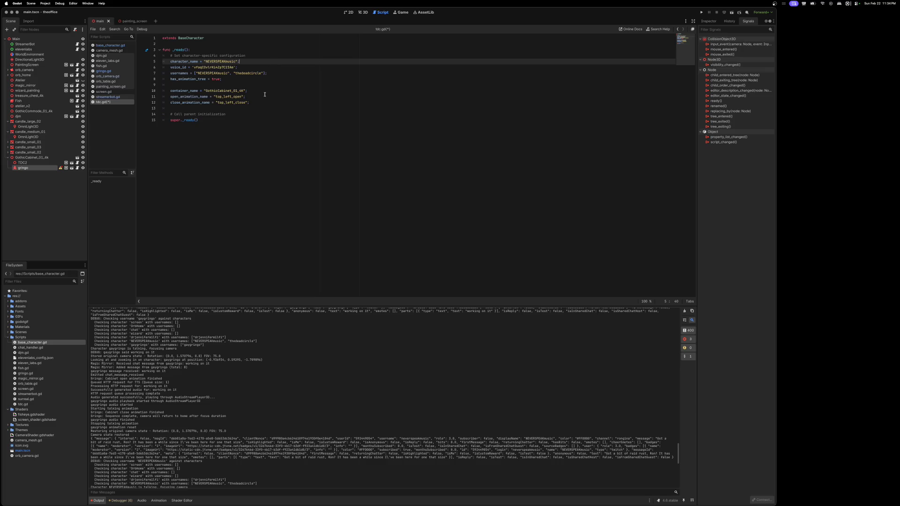
{"action": "key", "text": "super+s"}
{"action": "left_click", "coordinate": [362, 13]}
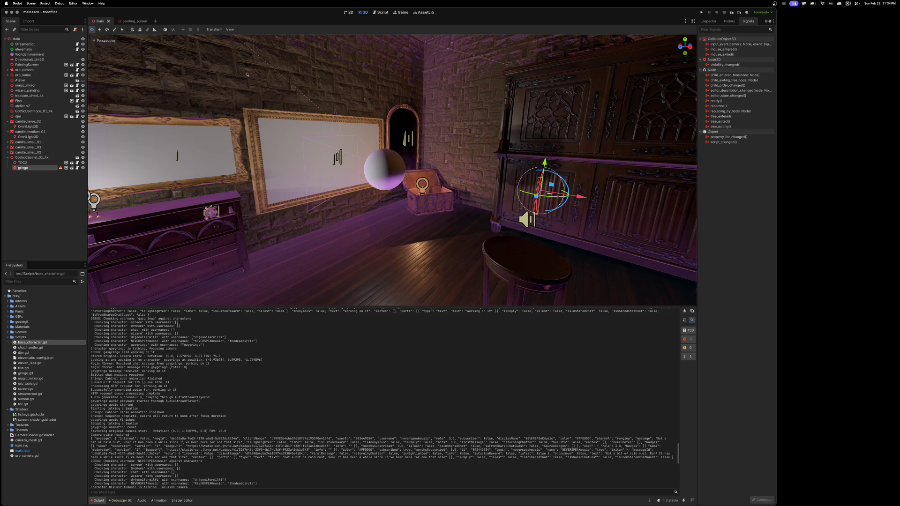
{"action": "left_click", "coordinate": [701, 13]}
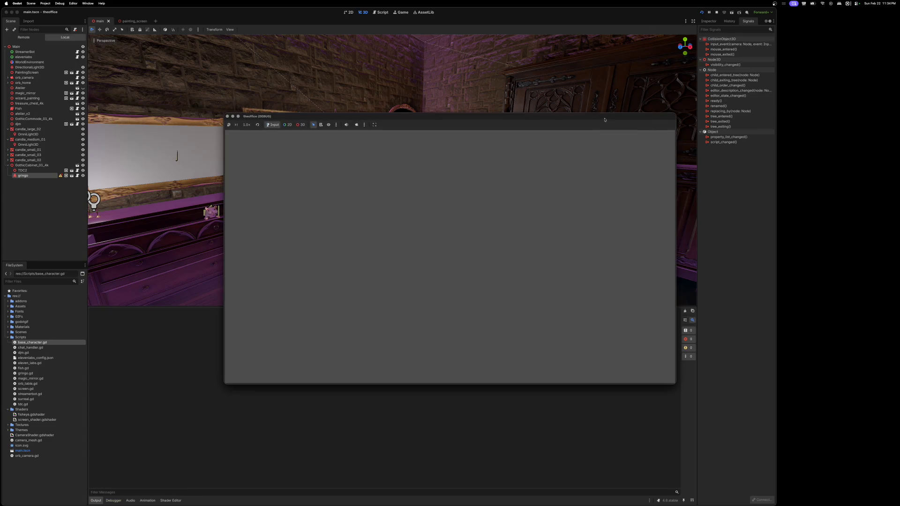
Step: Raise and enlarge the theoffice (DEBUG) game window to watch the gothic room, then move it aside
{"action": "left_click_drag", "start_coordinate": [559, 53], "coordinate": [559, 25]}
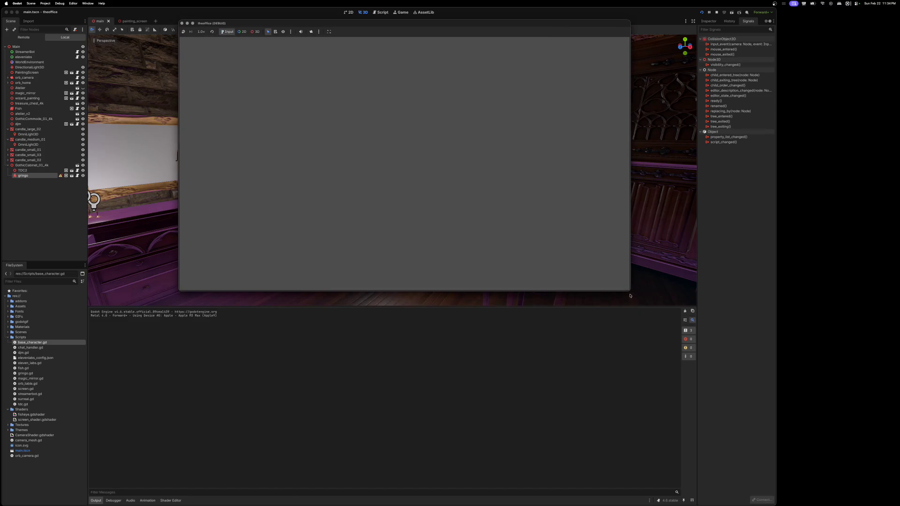
{"action": "mouse_move", "coordinate": [630, 290]}
{"action": "left_mouse_down"}
{"action": "mouse_move", "coordinate": [767, 393]}
{"action": "mouse_move", "coordinate": [795, 388]}
{"action": "left_mouse_up"}
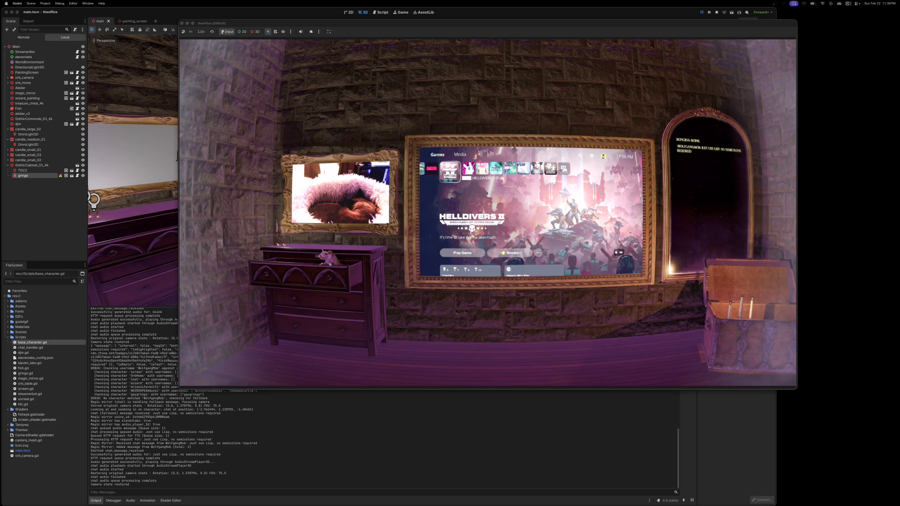
{"action": "left_click_drag", "start_coordinate": [377, 26], "coordinate": [899, 66]}
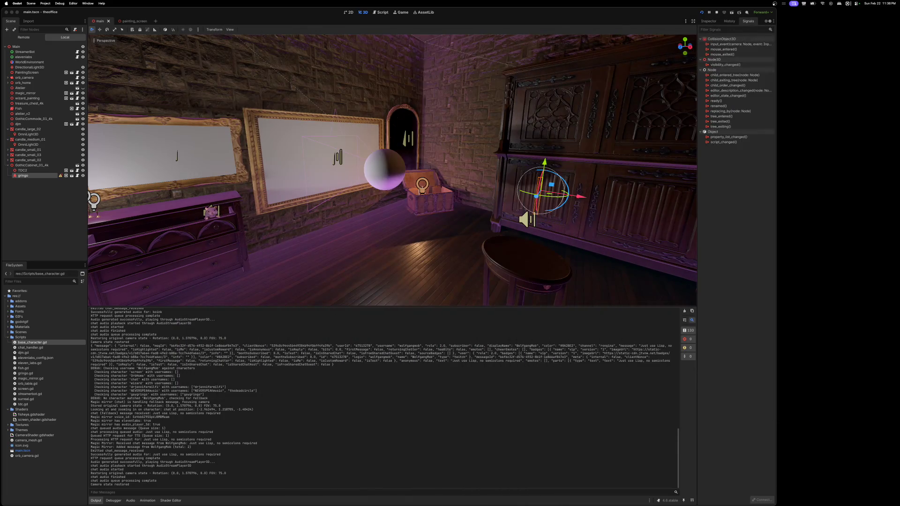
Step: Add a second chat username to gringo.gd's usernames array, save, and run the game
{"action": "left_click", "coordinate": [77, 175]}
{"action": "left_click", "coordinate": [218, 74]}
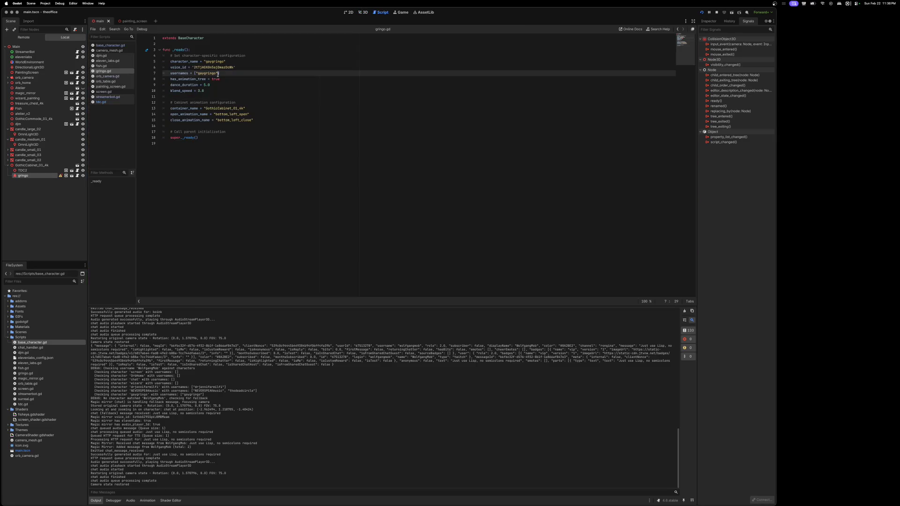
{"action": "type", "text": "rog"}
{"action": "type", "text": "ngina\""}
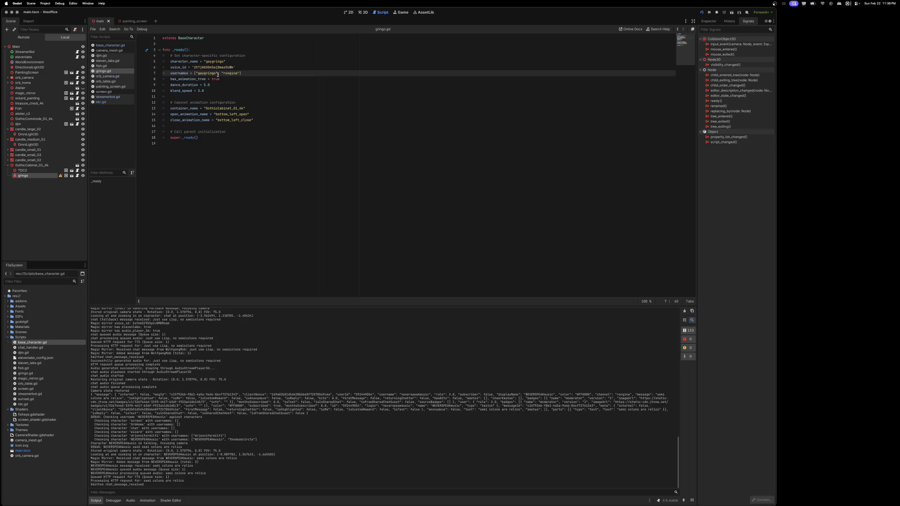
{"action": "key", "text": "ctrl+s"}
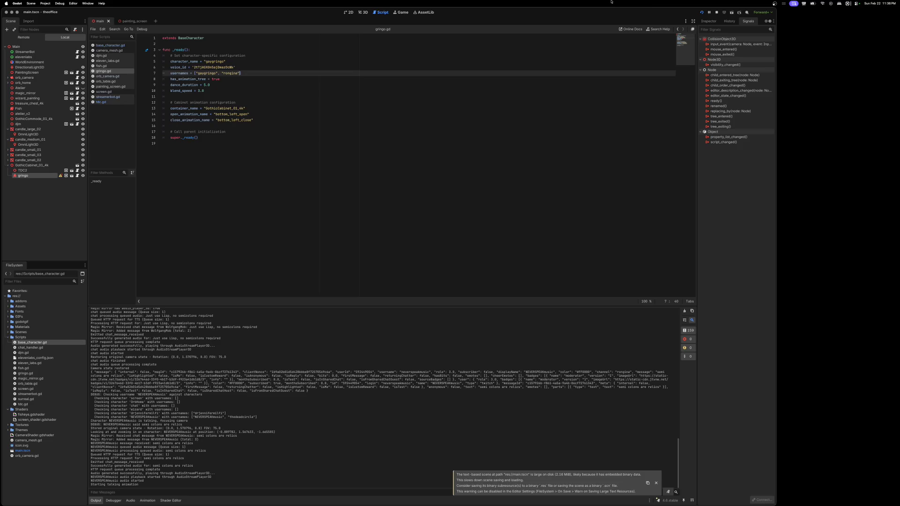
{"action": "key", "text": "ctrl+b"}
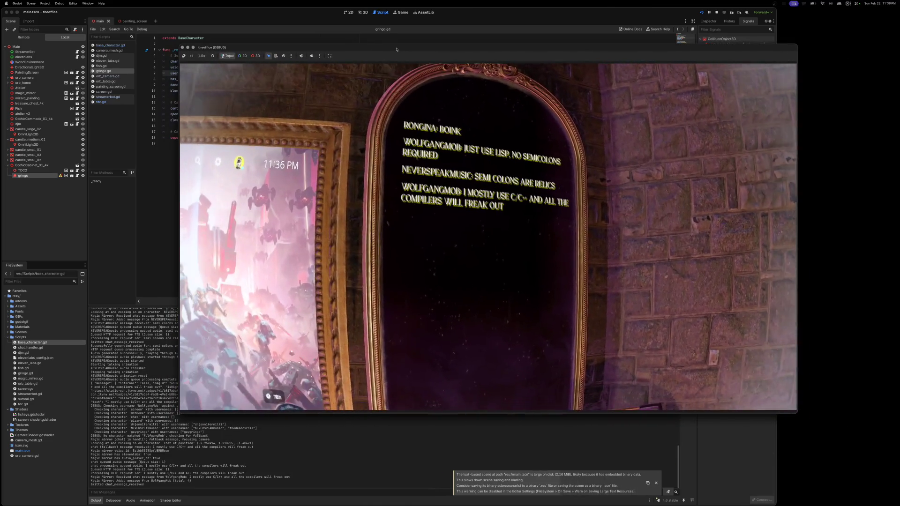
{"action": "left_click_drag", "start_coordinate": [396, 49], "coordinate": [495, 21]}
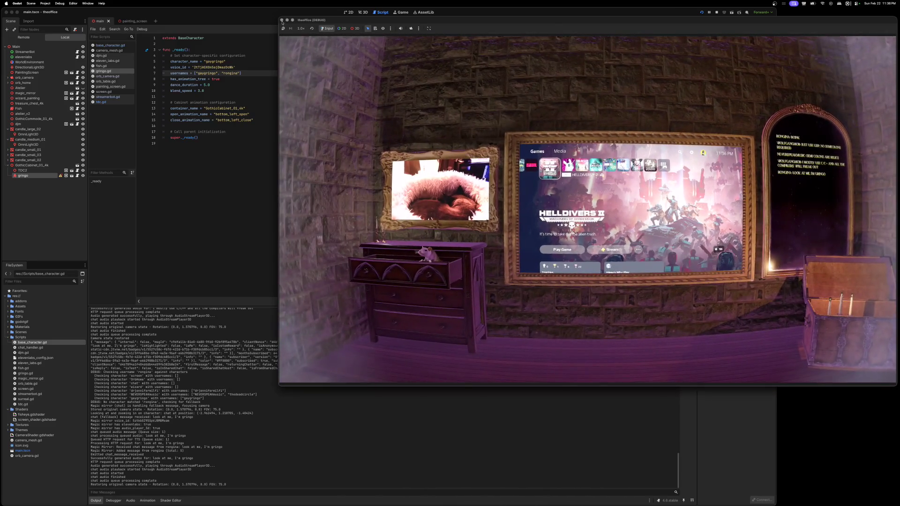
Step: Maximise the game window, quit it, and run the project again
{"action": "key", "text": "ctrl+super+f"}
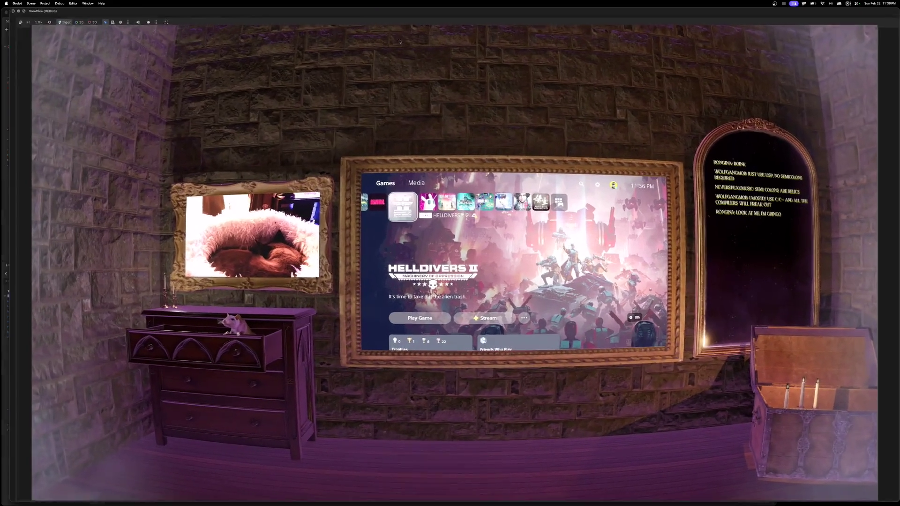
{"action": "left_click", "coordinate": [33, 12]}
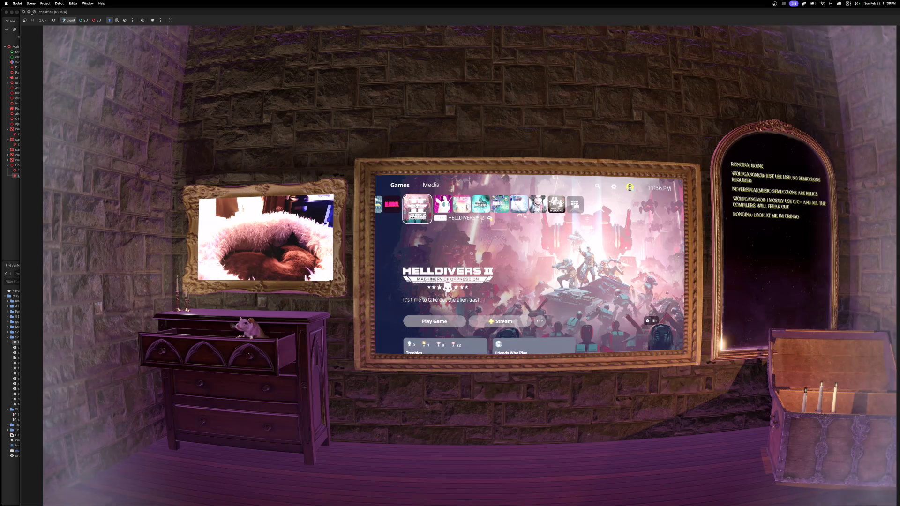
{"action": "key", "text": "super+q"}
{"action": "left_click", "coordinate": [701, 12]}
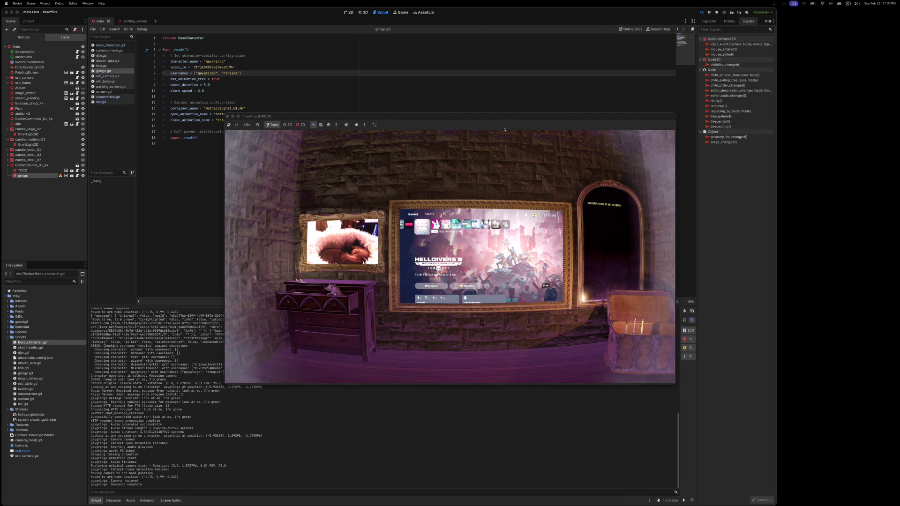
Step: Move the game window aside, compare tdc.gd against gringo.gd, then bring the game forward
{"action": "mouse_move", "coordinate": [497, 117]}
{"action": "left_mouse_down"}
{"action": "mouse_move", "coordinate": [604, 67]}
{"action": "mouse_move", "coordinate": [702, 44]}
{"action": "mouse_move", "coordinate": [705, 24]}
{"action": "left_mouse_up"}
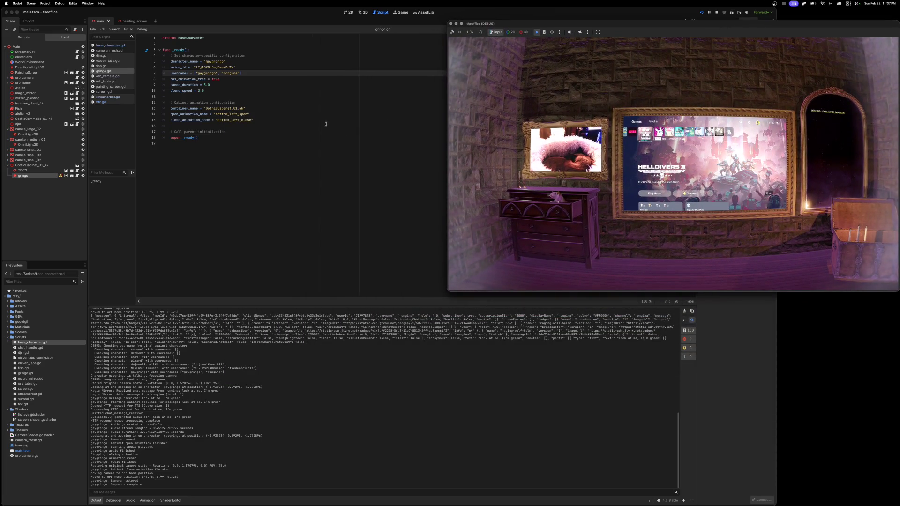
{"action": "left_click", "coordinate": [103, 102]}
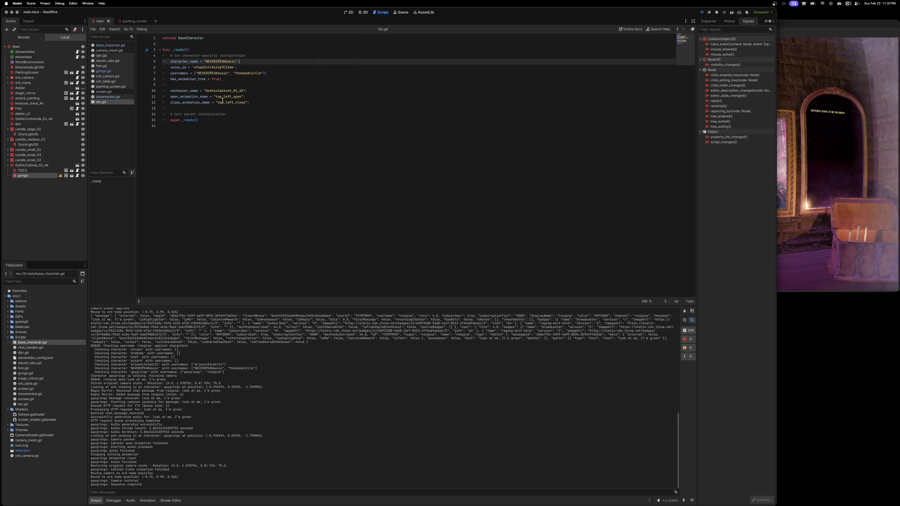
{"action": "left_click", "coordinate": [104, 71]}
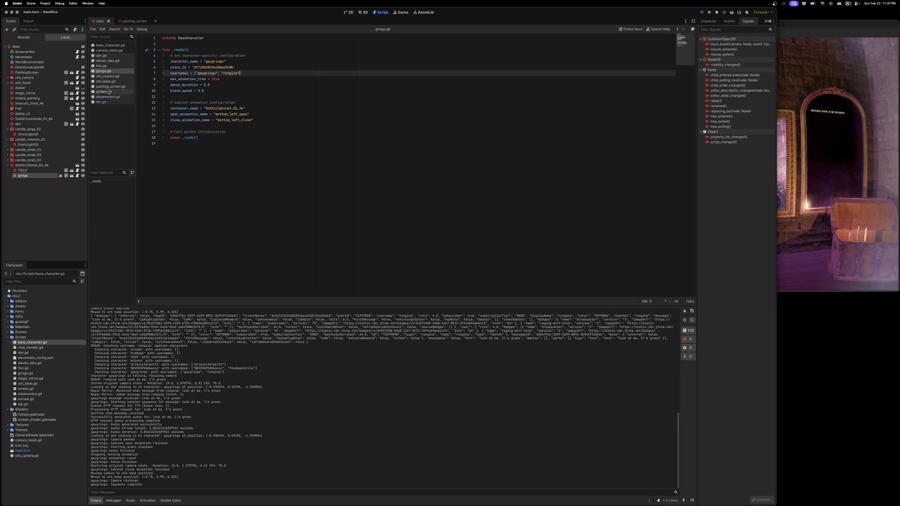
{"action": "left_click", "coordinate": [103, 103]}
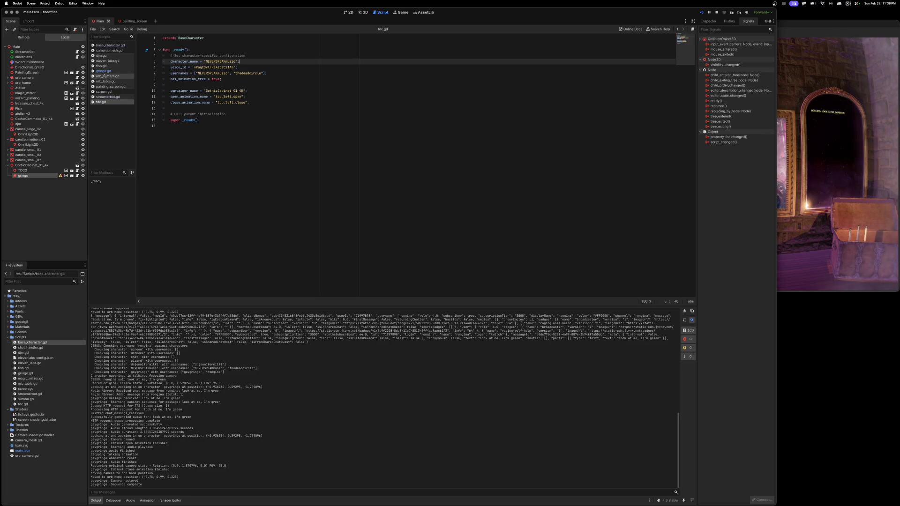
{"action": "left_click", "coordinate": [104, 71]}
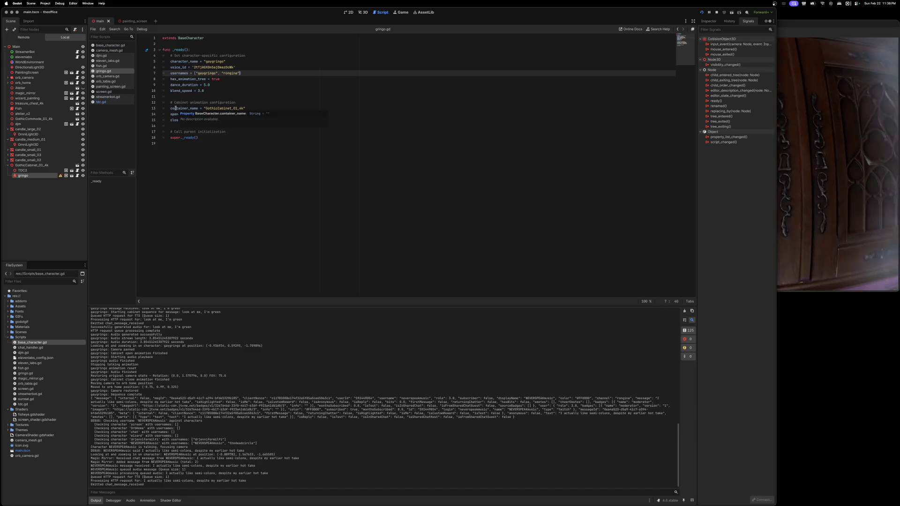
{"action": "left_click", "coordinate": [815, 25]}
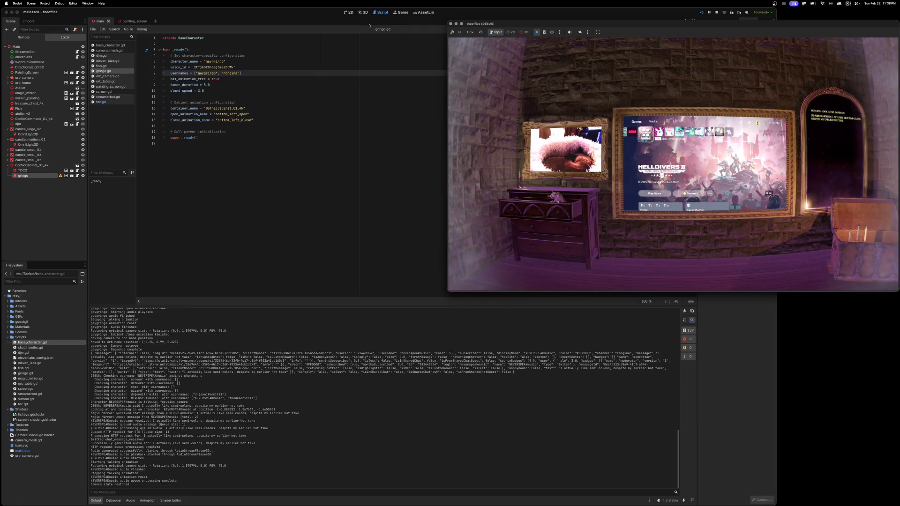
Step: Return to the editor, view tdc.gd's cabinet settings, then switch back to gringo.gd
{"action": "left_click", "coordinate": [319, 13]}
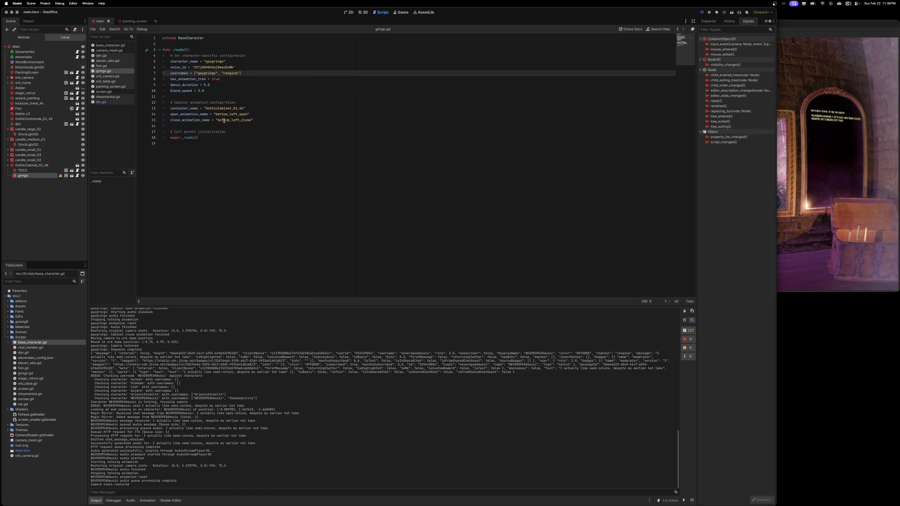
{"action": "left_click", "coordinate": [101, 103]}
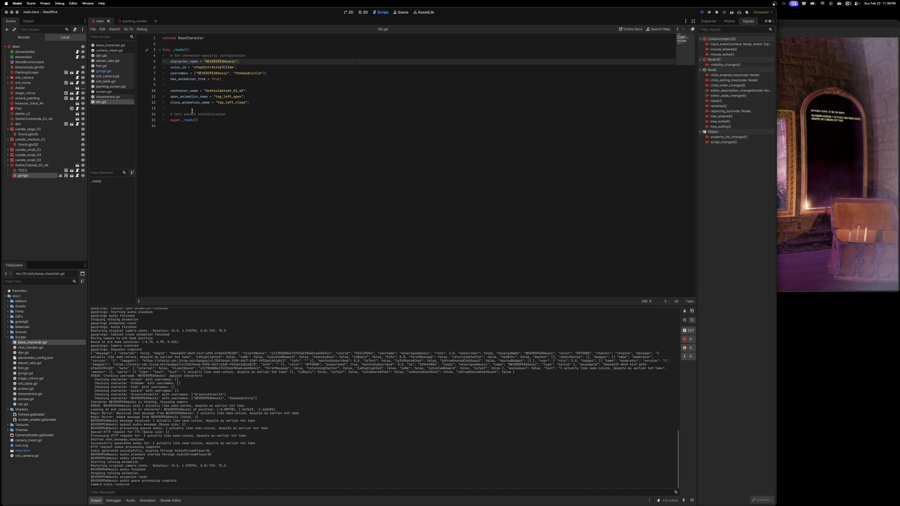
{"action": "left_click", "coordinate": [104, 72]}
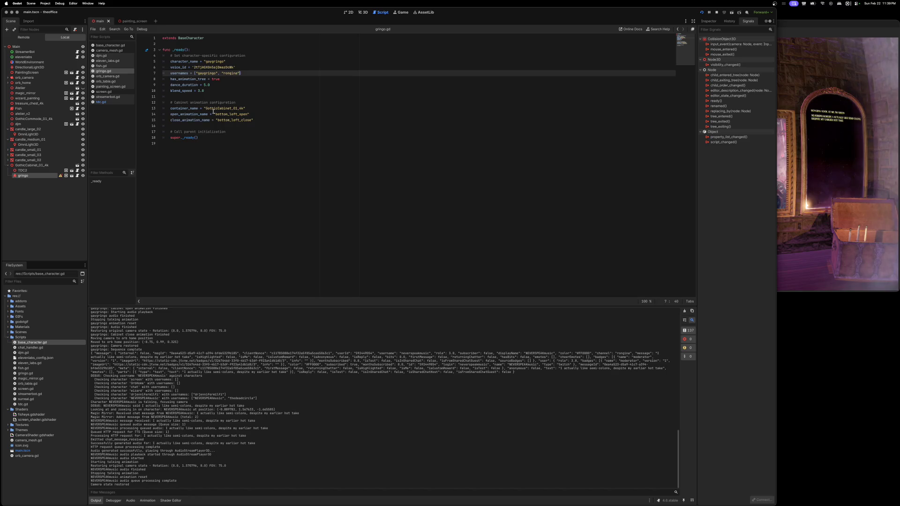
Step: Copy gringo.gd's cabinet configuration lines and paste them into tdc.gd below line 12
{"action": "left_click_drag", "start_coordinate": [256, 120], "coordinate": [170, 109]}
{"action": "key", "text": "ctrl+c"}
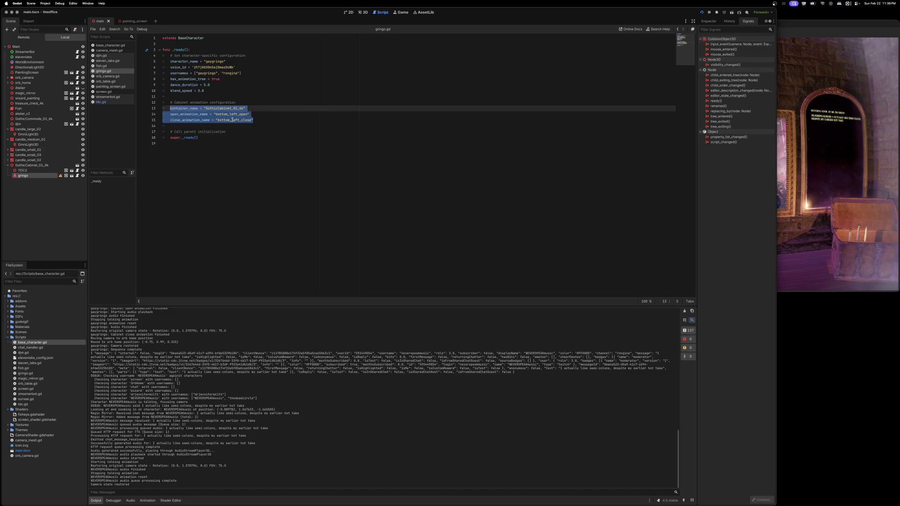
{"action": "left_click", "coordinate": [102, 102]}
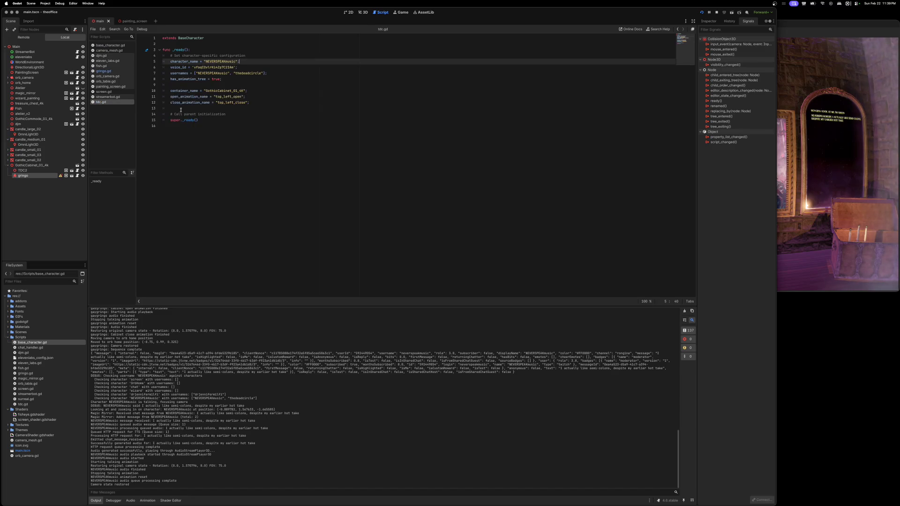
{"action": "left_click", "coordinate": [257, 103]}
{"action": "key", "text": "Return"}
{"action": "key", "text": "Return"}
{"action": "key", "text": "ctrl+v"}
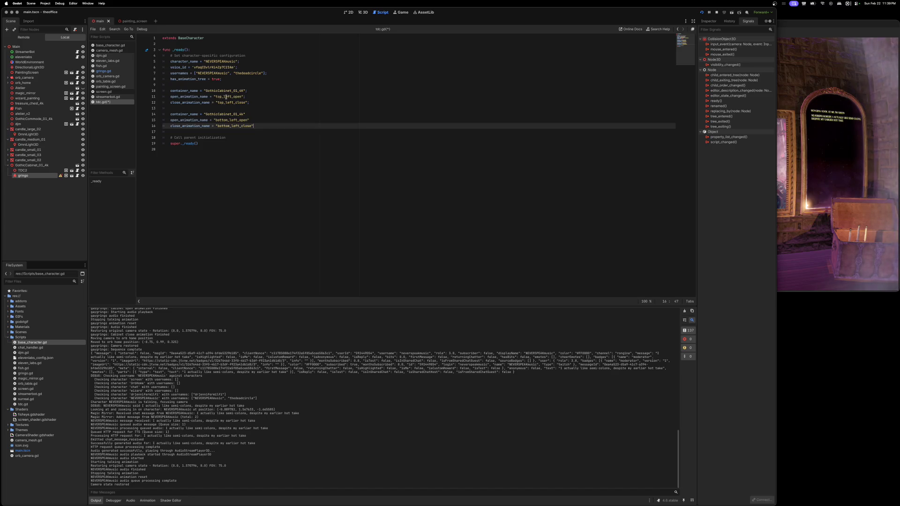
Step: Rename the pasted animations to top_left_open and top_left_close and save tdc.gd
{"action": "left_click_drag", "start_coordinate": [228, 119], "coordinate": [215, 119]}
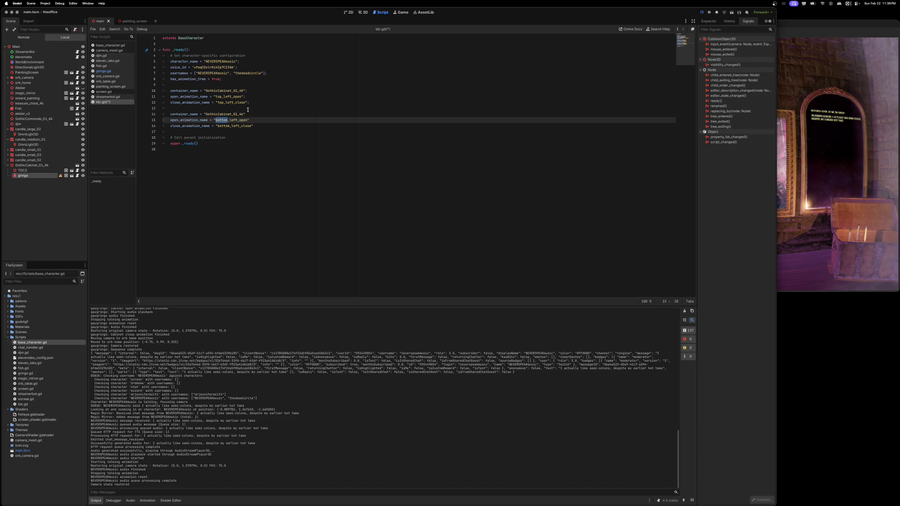
{"action": "type", "text": "top"}
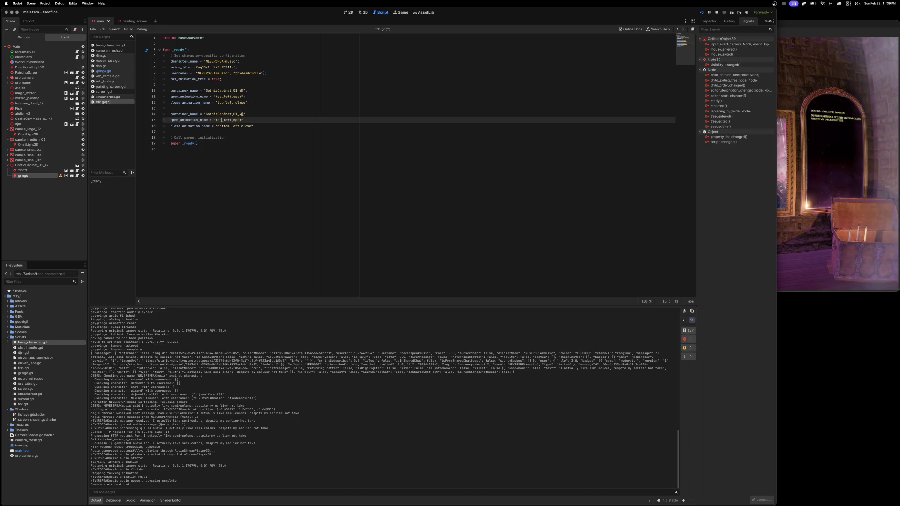
{"action": "left_click", "coordinate": [230, 126]}
{"action": "key", "text": "BackSpace"}
{"action": "key", "text": "BackSpace"}
{"action": "key", "text": "BackSpace"}
{"action": "type", "text": "top"}
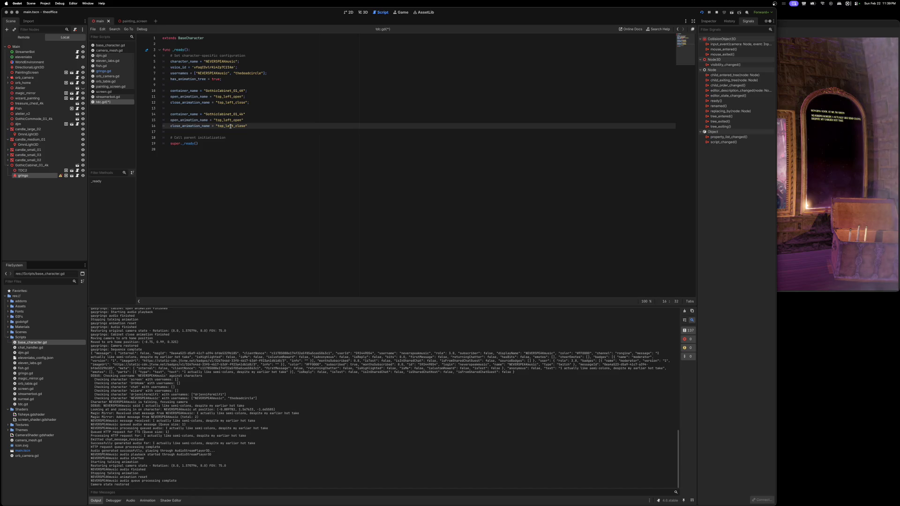
{"action": "key", "text": "super+s"}
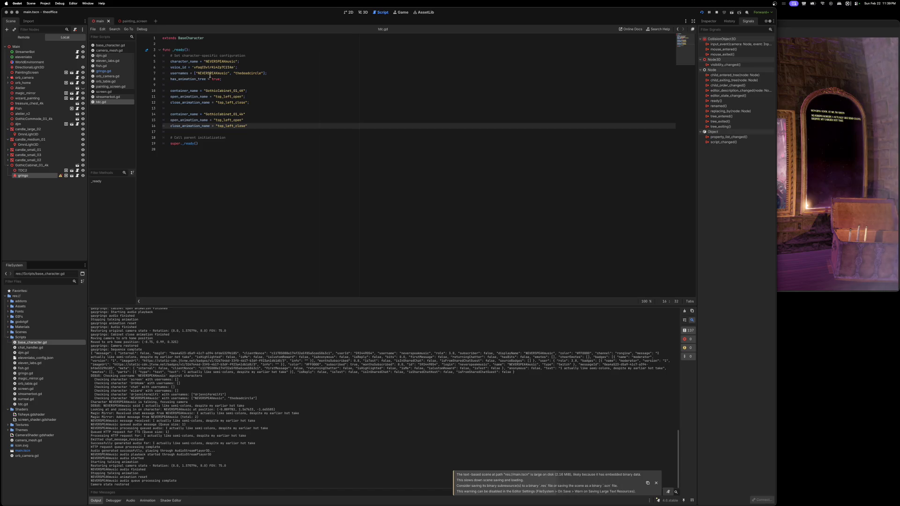
Step: Add a third username to tdc.gd's usernames list and save
{"action": "left_click", "coordinate": [263, 73]}
{"action": "type", "text": ","}
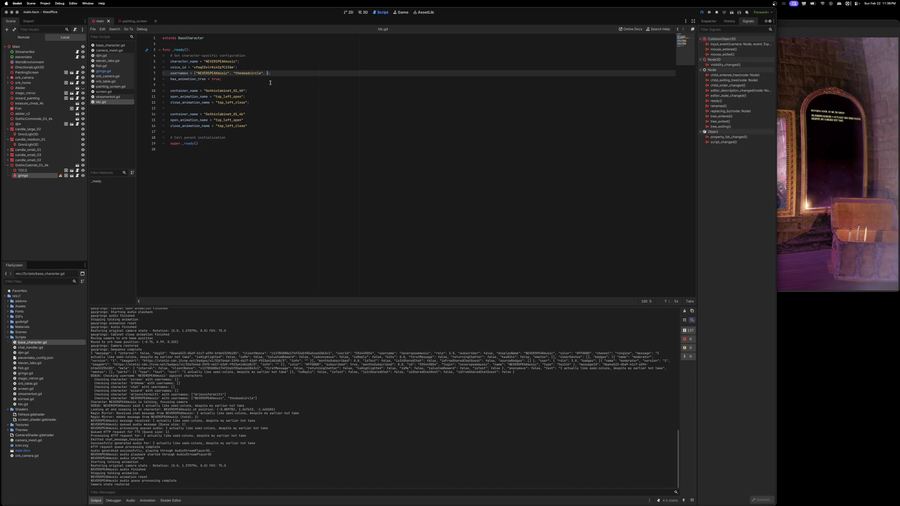
{"action": "type", "text": "\"rongina"}
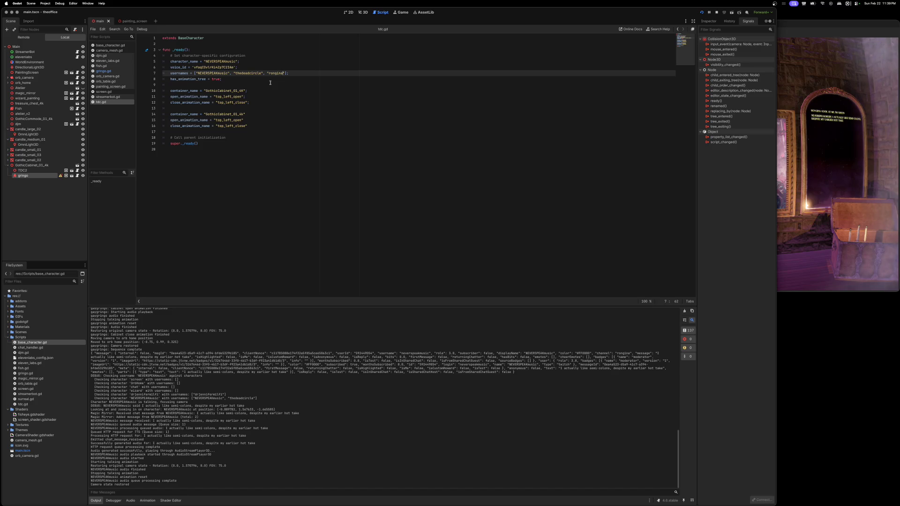
{"action": "key", "text": "super+s"}
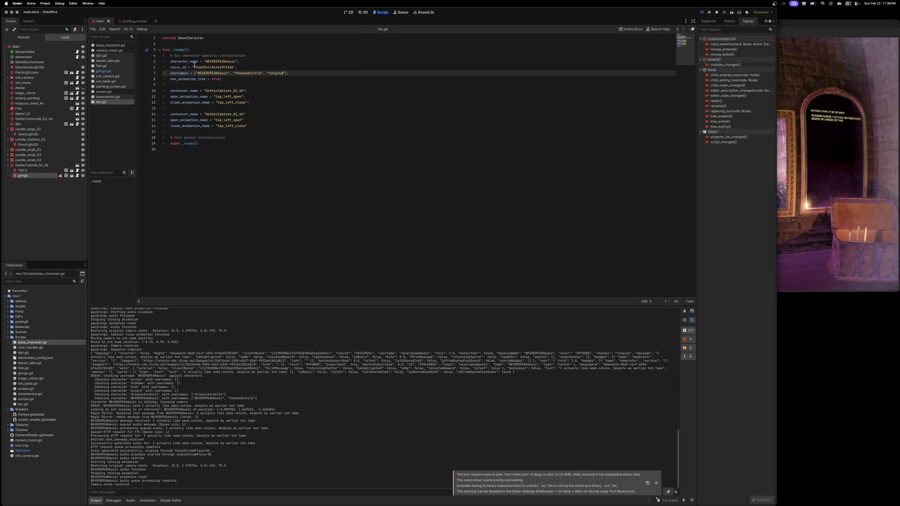
Step: Delete the duplicate cabinet block on lines 10–12 of tdc.gd, save, and switch to gringo.gd
{"action": "left_click_drag", "start_coordinate": [250, 102], "coordinate": [119, 92]}
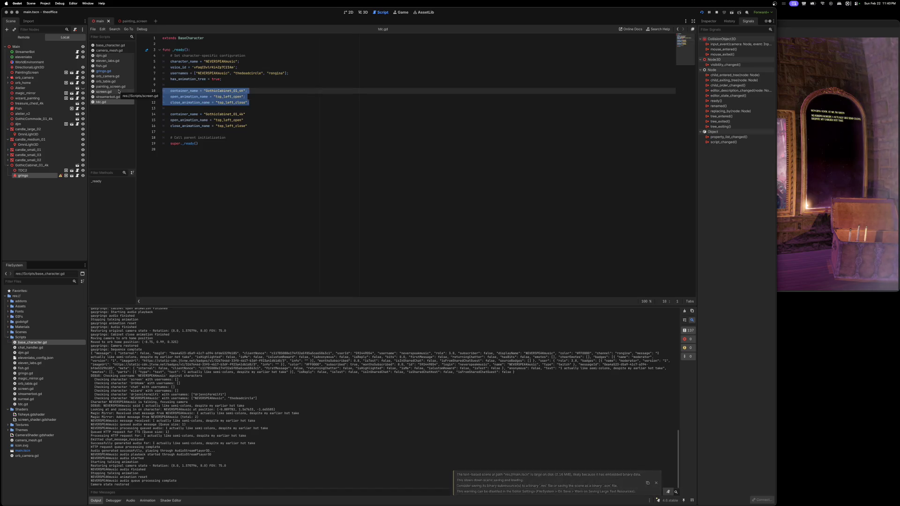
{"action": "key", "text": "BackSpace"}
{"action": "key", "text": "BackSpace"}
{"action": "key", "text": "BackSpace"}
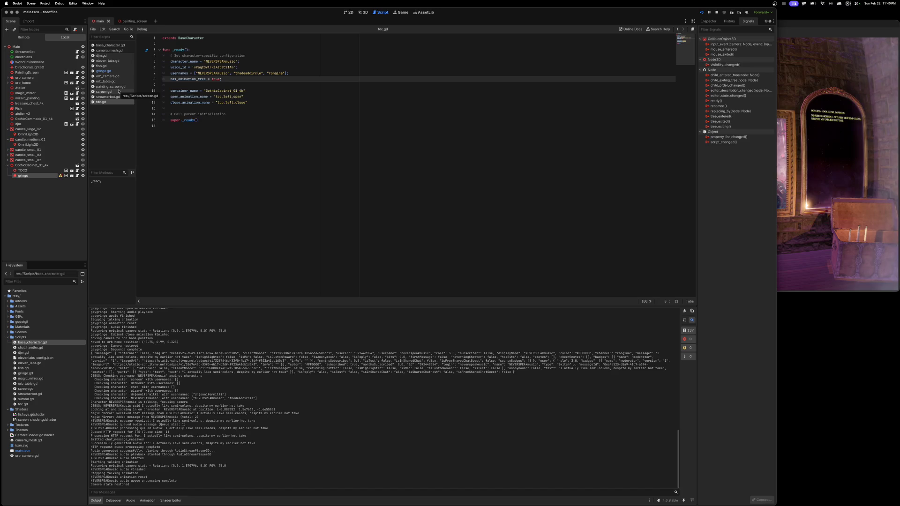
{"action": "key", "text": "super+s"}
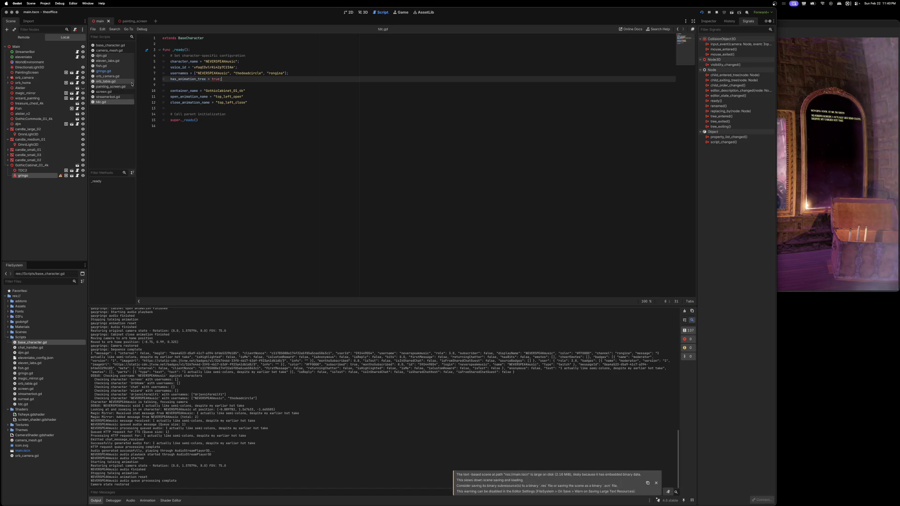
{"action": "left_click", "coordinate": [103, 71]}
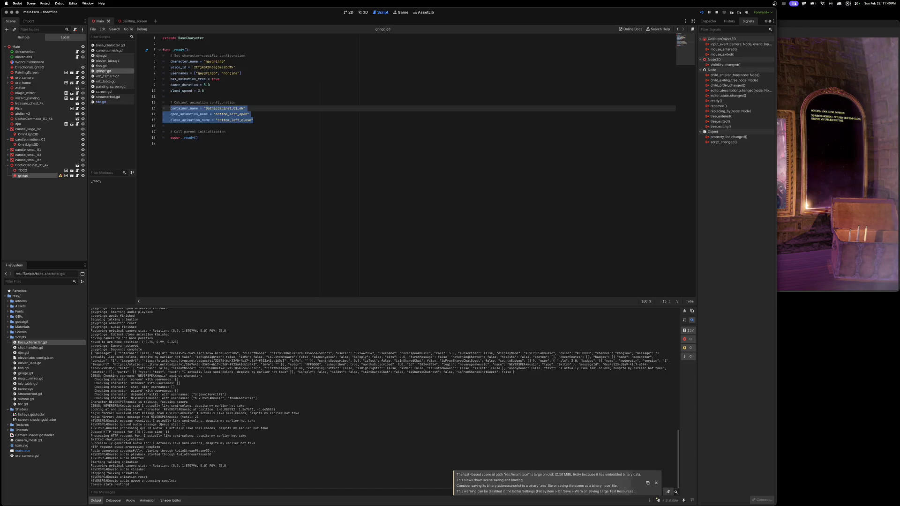
Step: Delete the last username on line 7 of gringo.gd, save, then stop and relaunch the game
{"action": "left_click", "coordinate": [237, 73]}
{"action": "key", "text": "shift+Left"}
{"action": "key", "text": "shift+Left"}
{"action": "key", "text": "shift+Left"}
{"action": "key", "text": "BackSpace"}
{"action": "key", "text": "ctrl+s"}
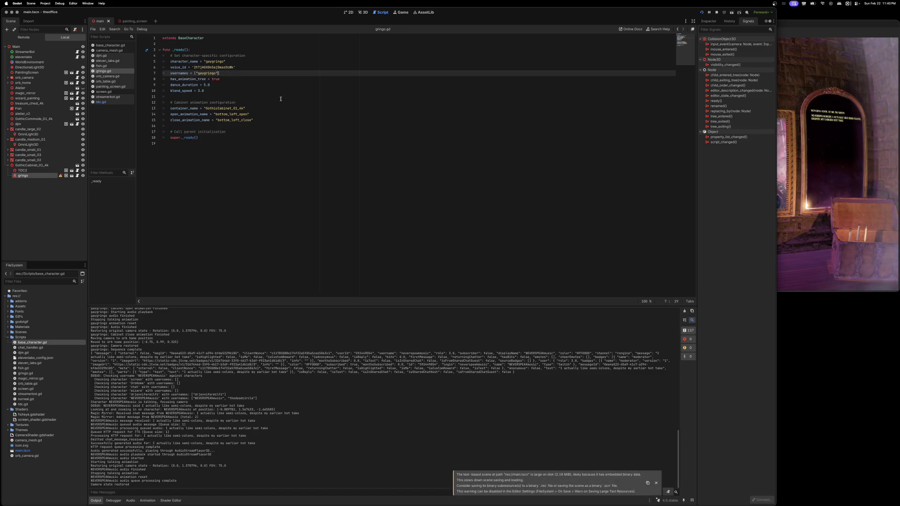
{"action": "left_click", "coordinate": [716, 13]}
{"action": "left_click", "coordinate": [701, 12]}
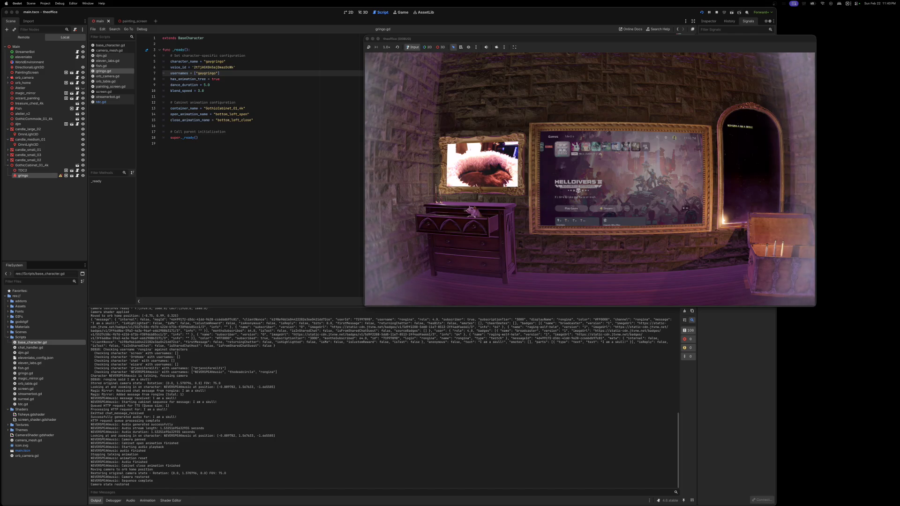
Step: Nudge the running game window slightly, then close the game
{"action": "mouse_move", "coordinate": [616, 42]}
{"action": "left_mouse_down"}
{"action": "mouse_move", "coordinate": [625, 39]}
{"action": "mouse_move", "coordinate": [627, 51]}
{"action": "left_mouse_up"}
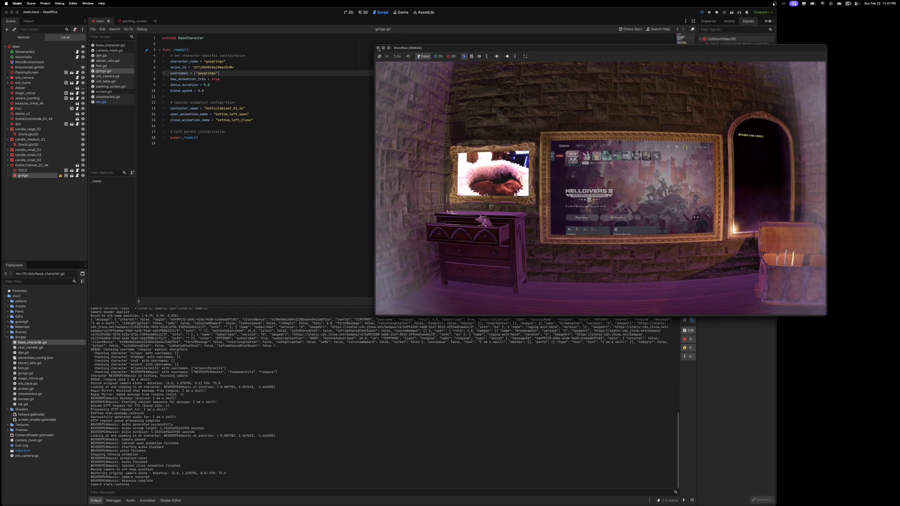
{"action": "left_click", "coordinate": [379, 48]}
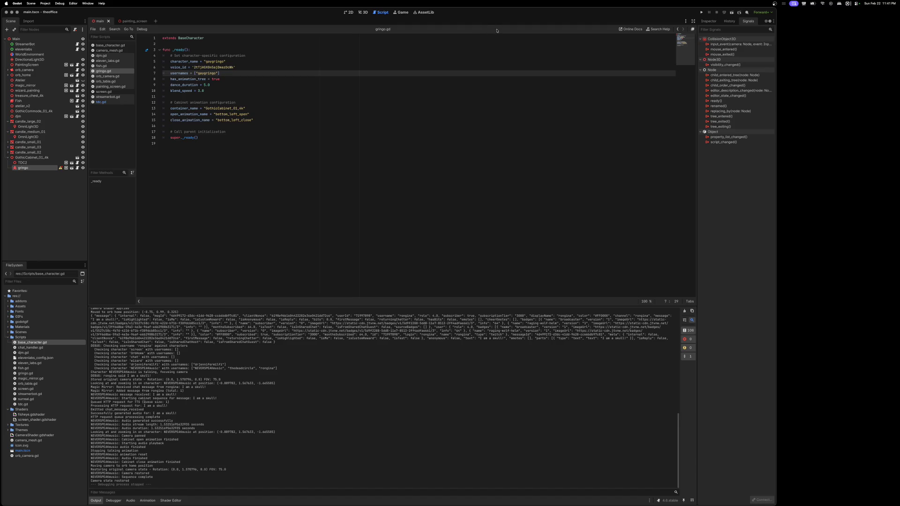
Step: Show gringo's Inspector, stretch the editor to full screen width, and briefly open painting_screen
{"action": "left_click", "coordinate": [708, 22]}
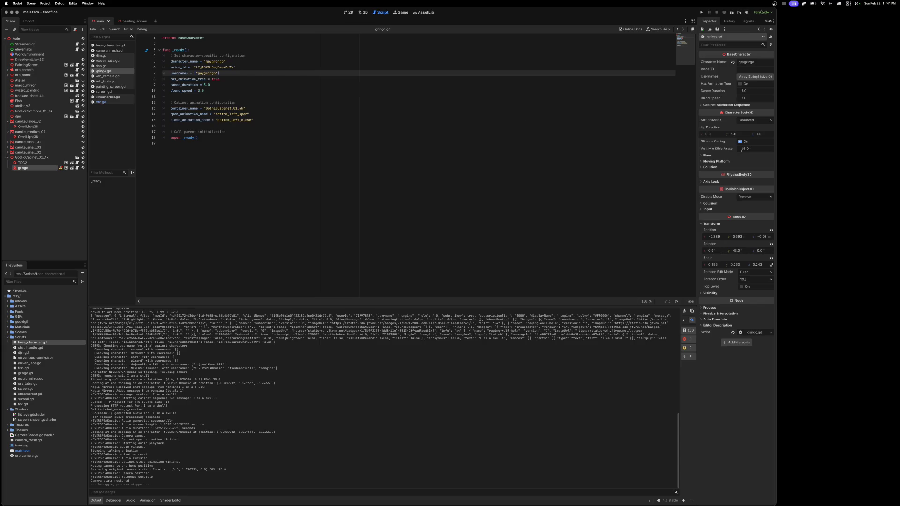
{"action": "left_click_drag", "start_coordinate": [777, 14], "coordinate": [899, 14]}
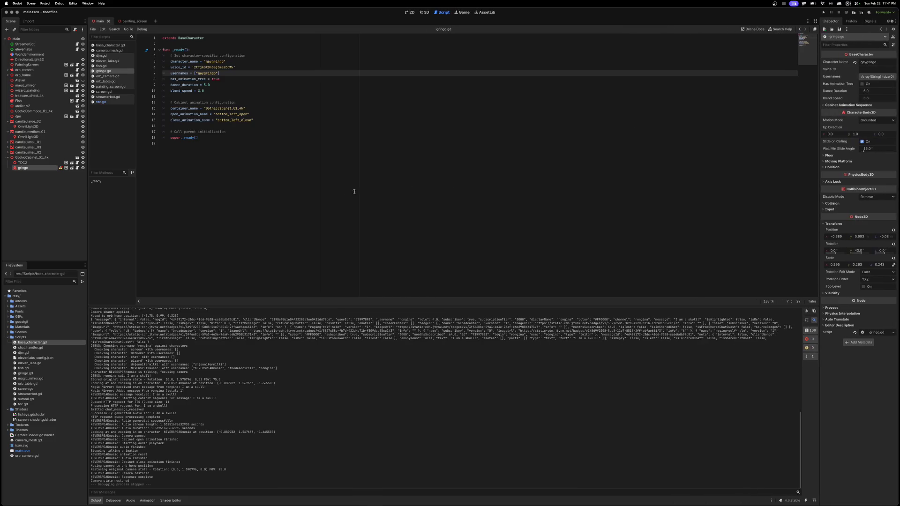
{"action": "left_click", "coordinate": [132, 21]}
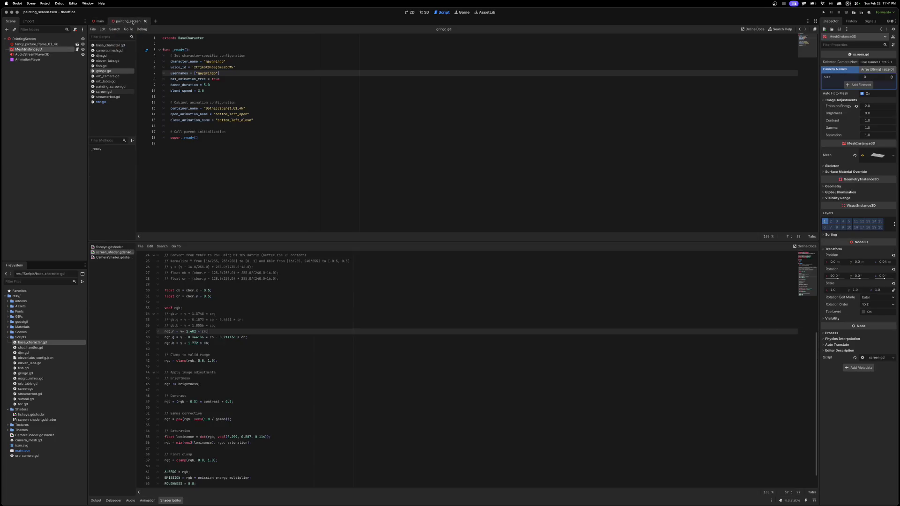
{"action": "left_click", "coordinate": [145, 21]}
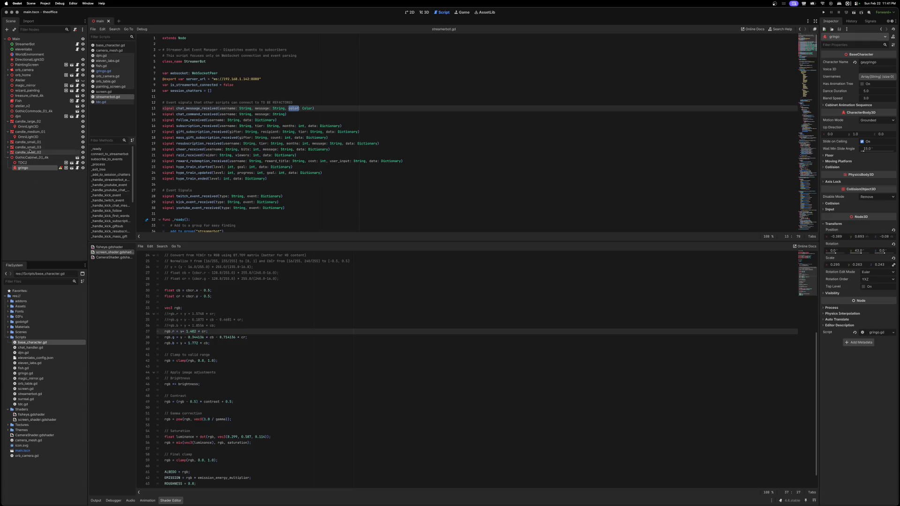
Step: Collapse the candle_large_02 and candle_medium_01 nodes and open the rat_posed scene
{"action": "left_click", "coordinate": [8, 121]}
{"action": "left_click", "coordinate": [7, 127]}
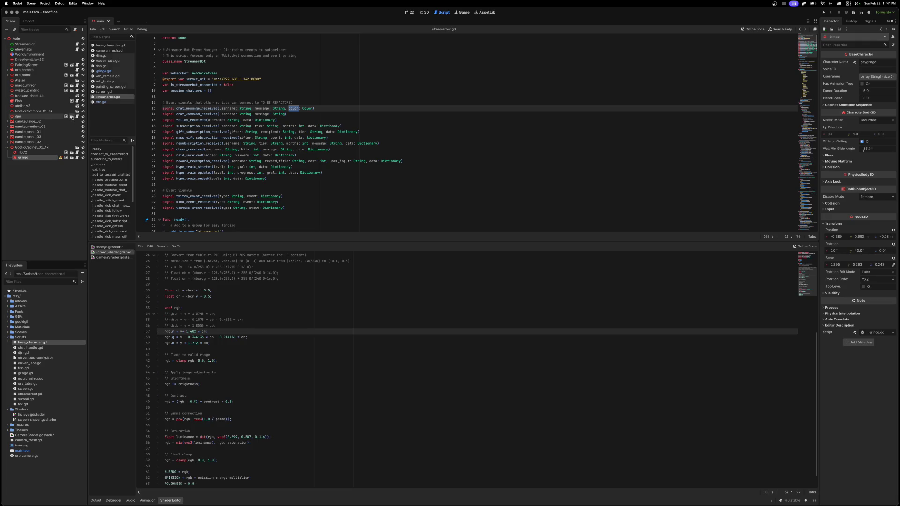
{"action": "left_click", "coordinate": [71, 117]}
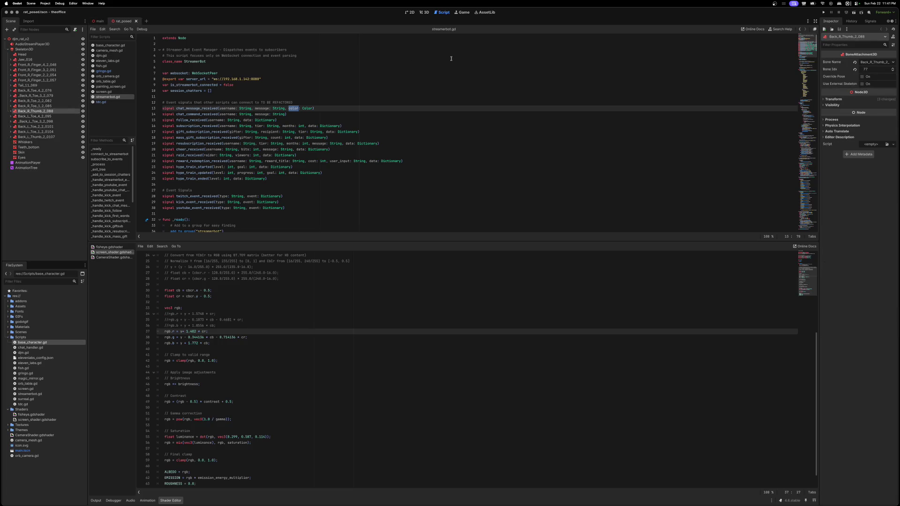
Step: Switch to the 3D view and enlarge it over the shader code and Output log
{"action": "left_click", "coordinate": [425, 12]}
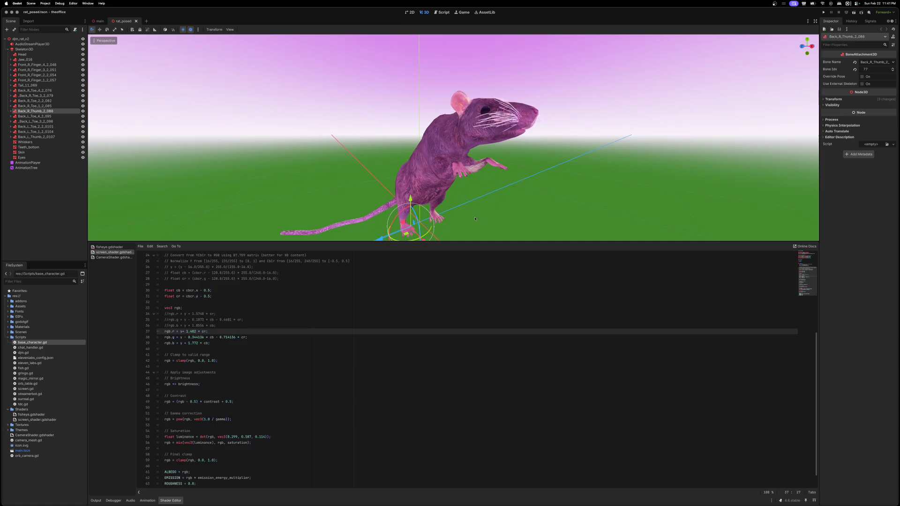
{"action": "left_click_drag", "start_coordinate": [474, 240], "coordinate": [470, 388]}
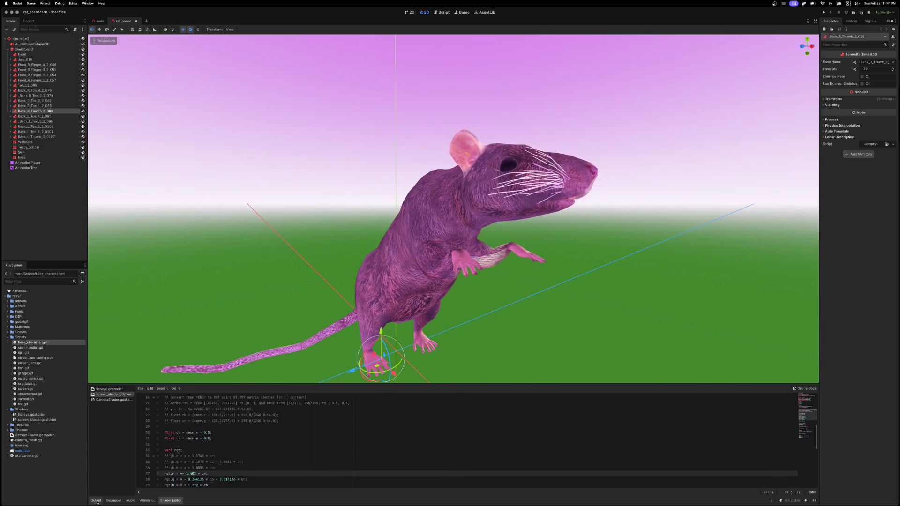
{"action": "left_click", "coordinate": [96, 501]}
{"action": "left_click_drag", "start_coordinate": [476, 310], "coordinate": [481, 403]}
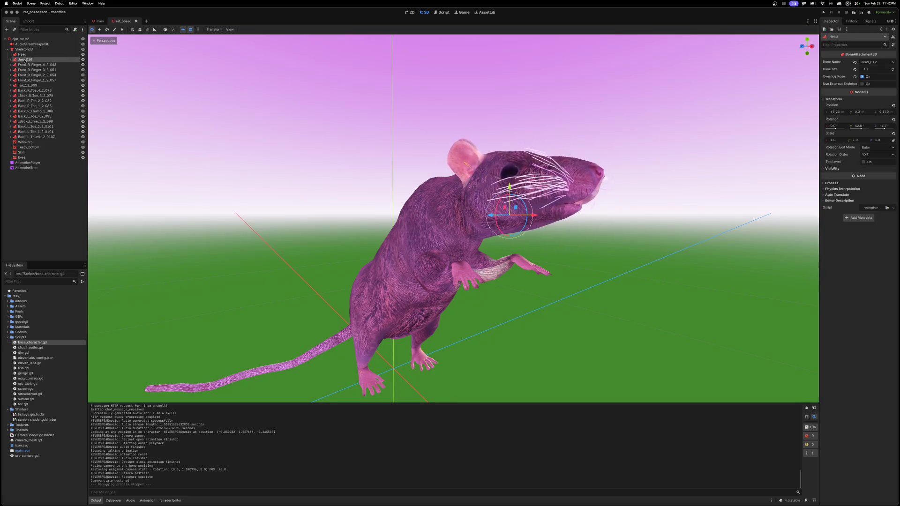
Step: Browse the rat's finger and Head bone nodes, ending with Skeleton3D selected
{"action": "left_click", "coordinate": [26, 74]}
{"action": "left_click", "coordinate": [10, 75]}
{"action": "left_click", "coordinate": [24, 81]}
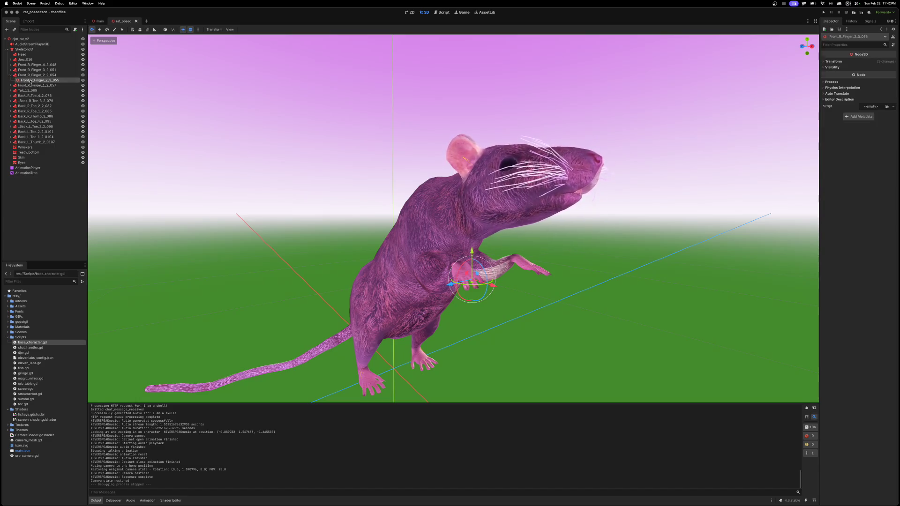
{"action": "left_click", "coordinate": [10, 75]}
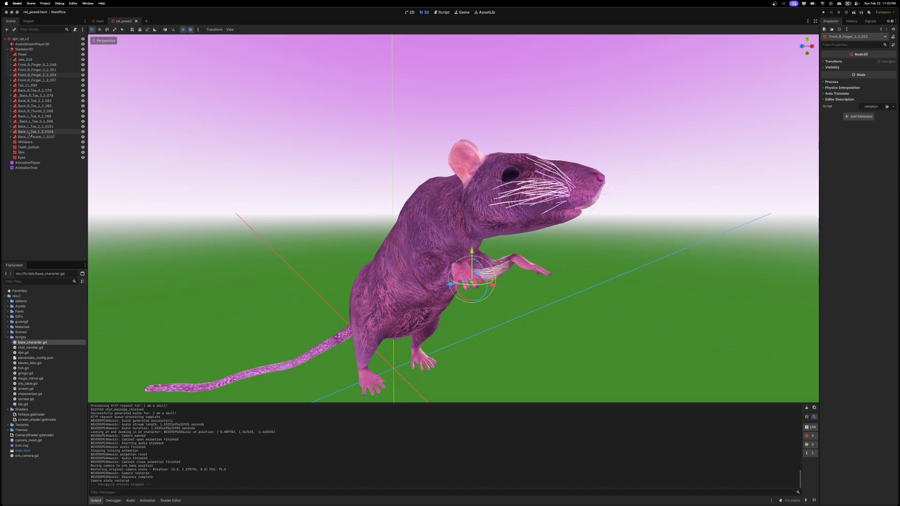
{"action": "left_click", "coordinate": [25, 54]}
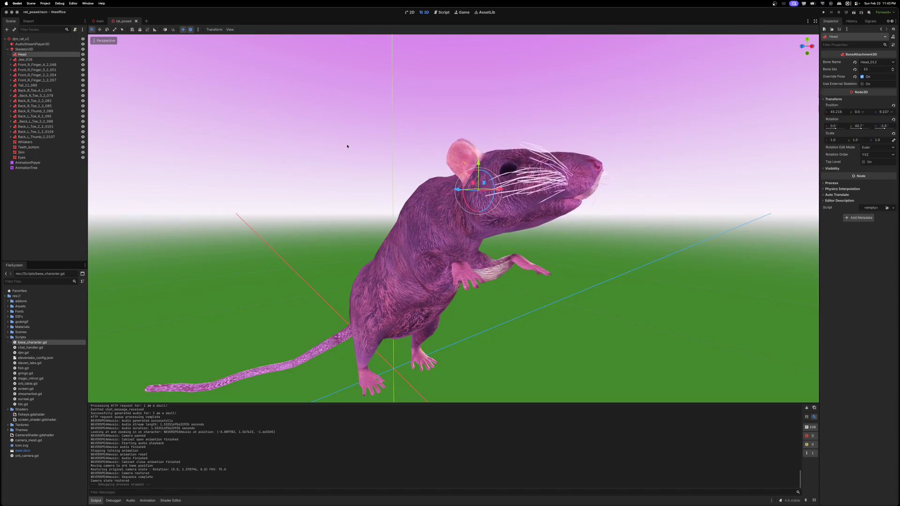
{"action": "left_click", "coordinate": [28, 51]}
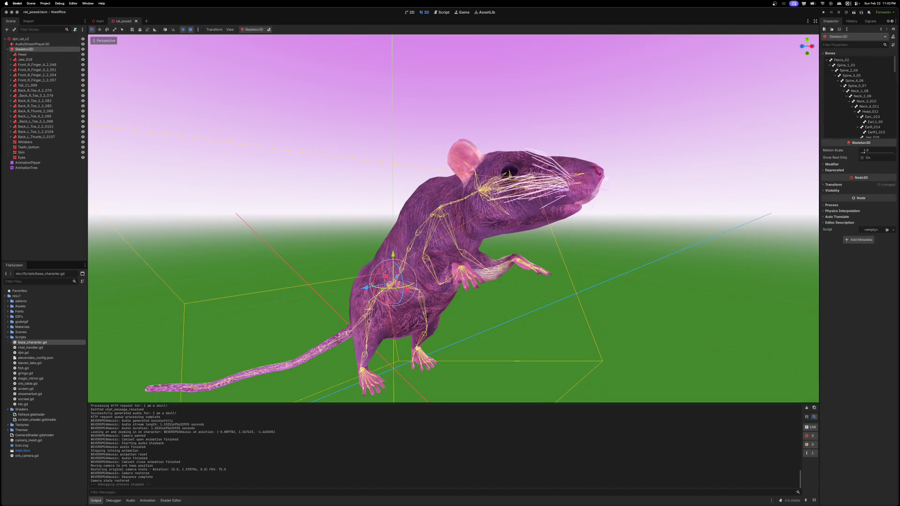
Step: Orbit around the posed rat, browse its Bones list in the Inspector, then close the rat_posed tab
{"action": "left_click_drag", "start_coordinate": [342, 328], "coordinate": [190, 384]}
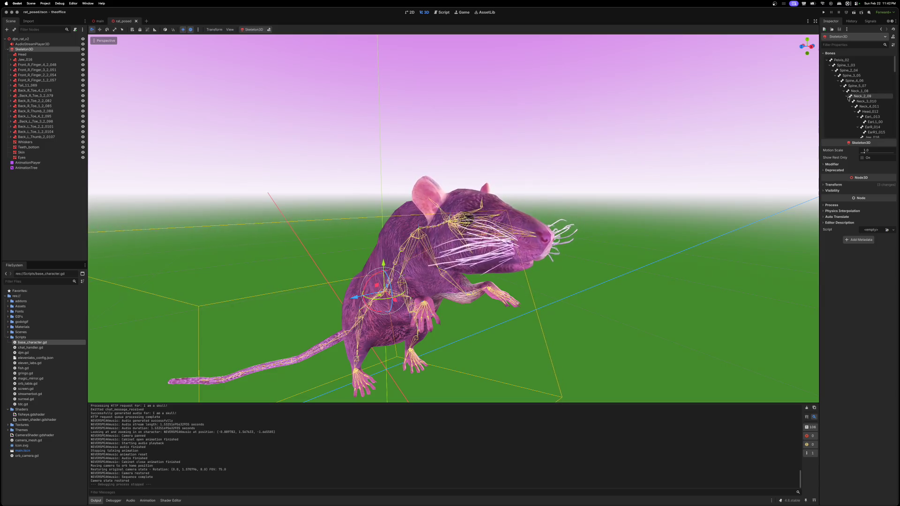
{"action": "scroll", "coordinate": [854, 83], "scroll_direction": "down", "scroll_amount": 2}
{"action": "scroll", "coordinate": [854, 83], "scroll_direction": "down", "scroll_amount": 10}
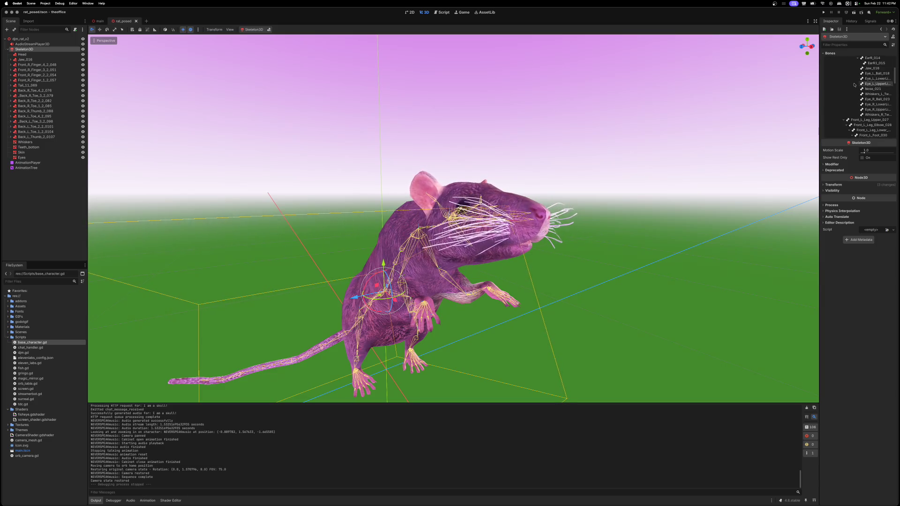
{"action": "scroll", "coordinate": [858, 92], "scroll_direction": "down", "scroll_amount": 10}
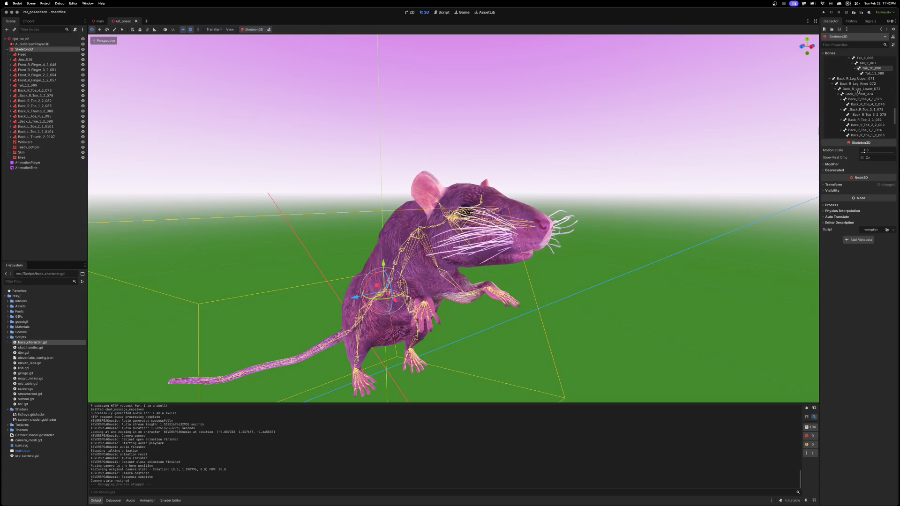
{"action": "scroll", "coordinate": [859, 107], "scroll_direction": "up", "scroll_amount": 20}
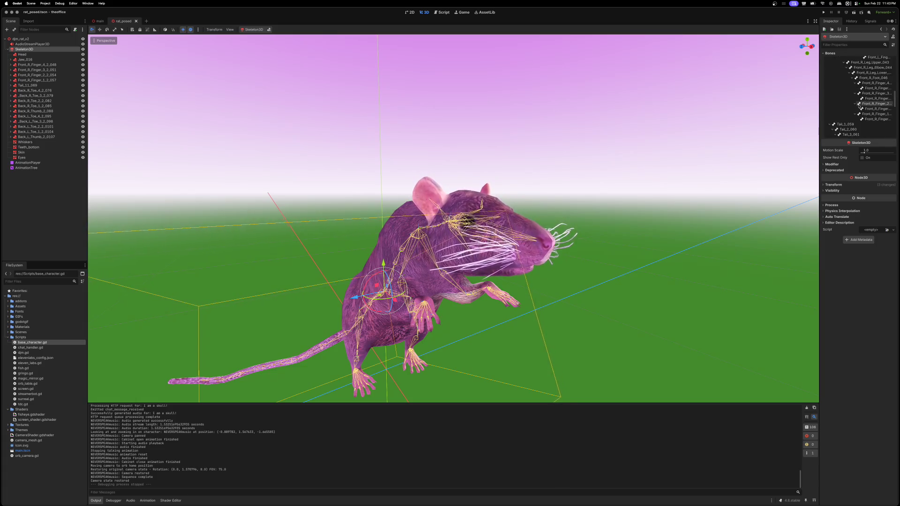
{"action": "scroll", "coordinate": [858, 107], "scroll_direction": "down", "scroll_amount": 20}
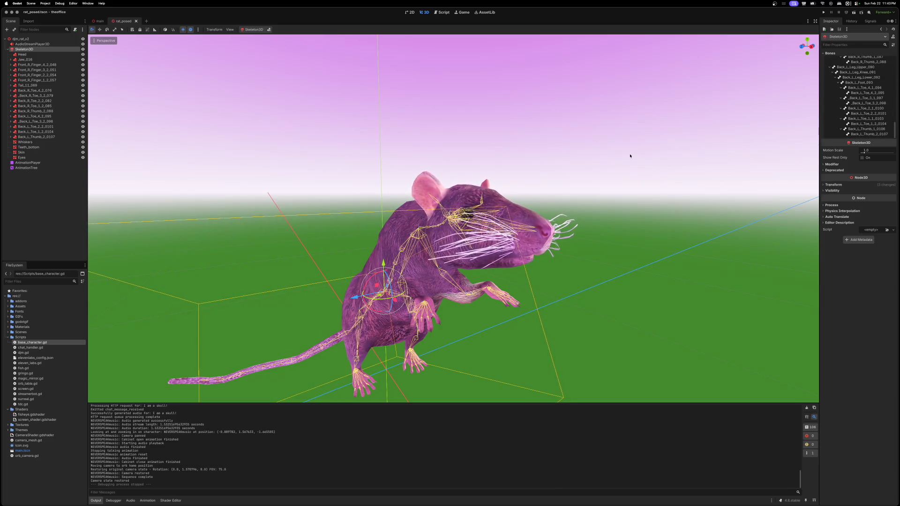
{"action": "scroll", "coordinate": [578, 277], "scroll_direction": "down", "scroll_amount": 5}
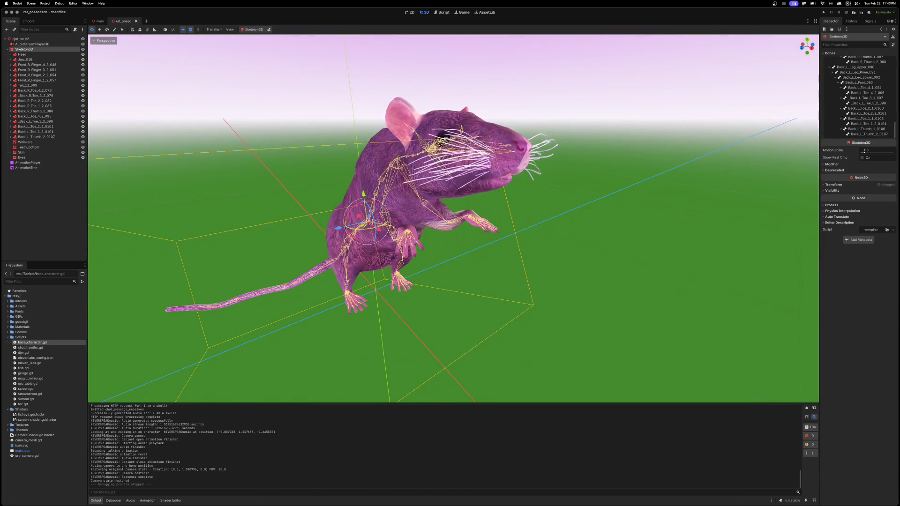
{"action": "scroll", "coordinate": [577, 280], "scroll_direction": "down", "scroll_amount": 5}
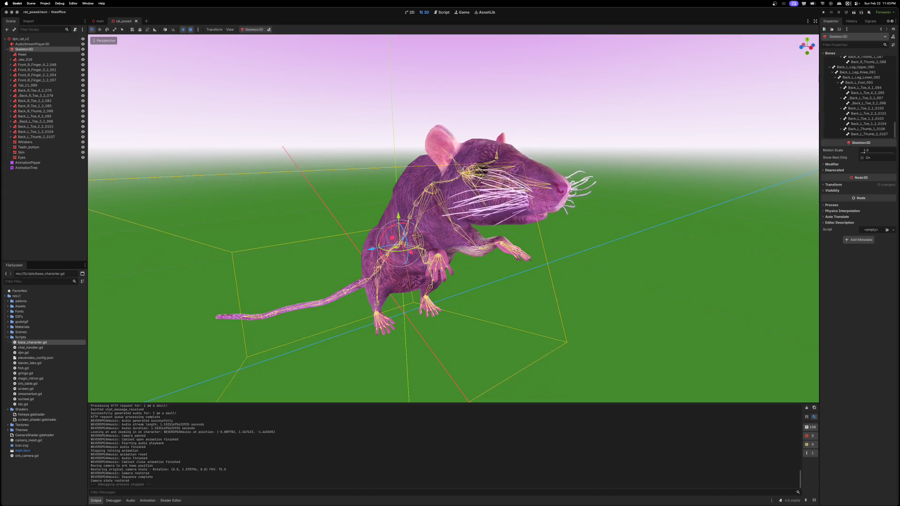
{"action": "scroll", "coordinate": [473, 264], "scroll_direction": "up", "scroll_amount": 3}
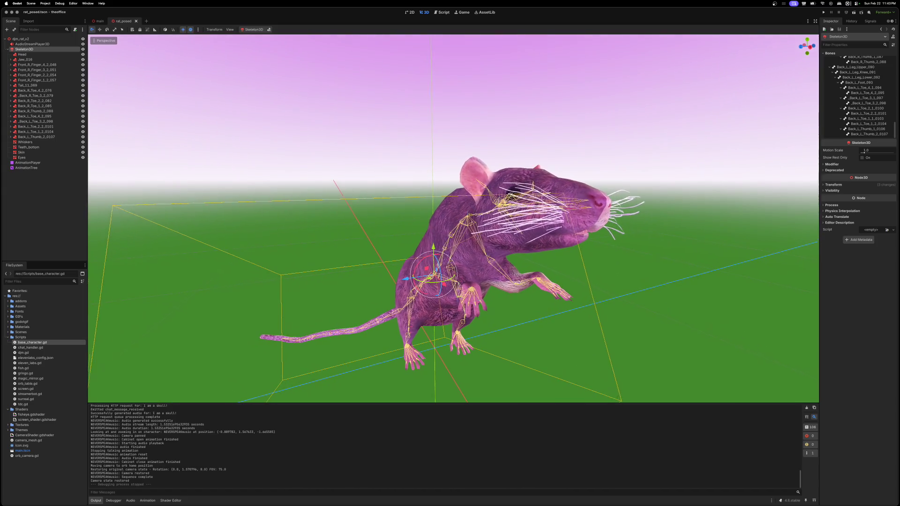
{"action": "scroll", "coordinate": [453, 218], "scroll_direction": "right", "scroll_amount": 3}
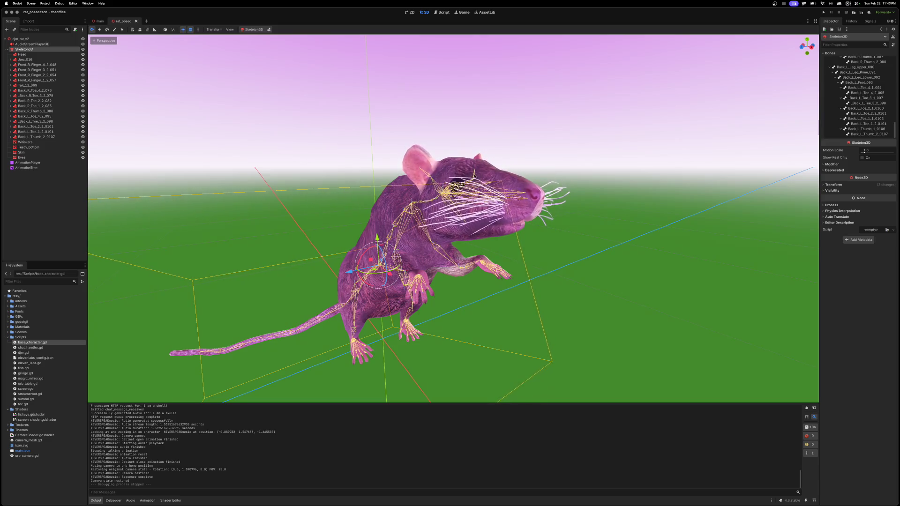
{"action": "left_click", "coordinate": [135, 21]}
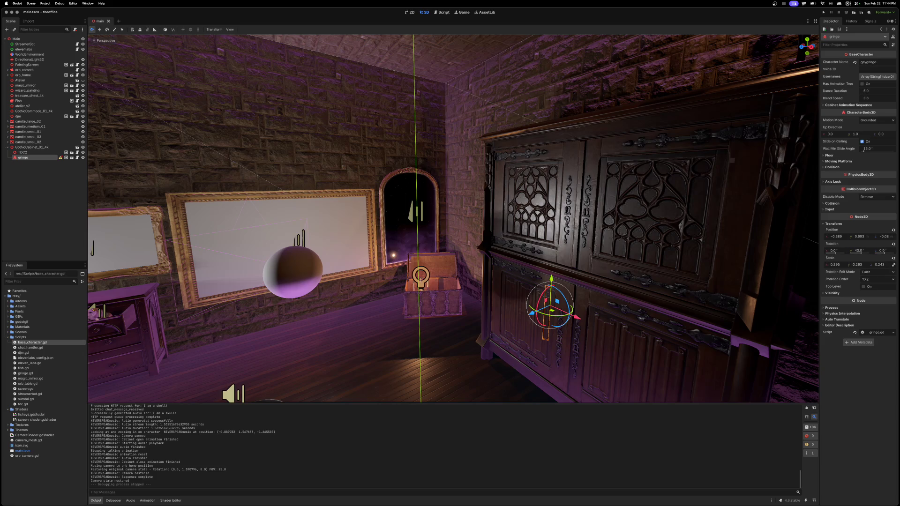
Step: Bring Safari forward, shift its window to the right, then return to the Godot editor
{"action": "key", "text": "super+Tab"}
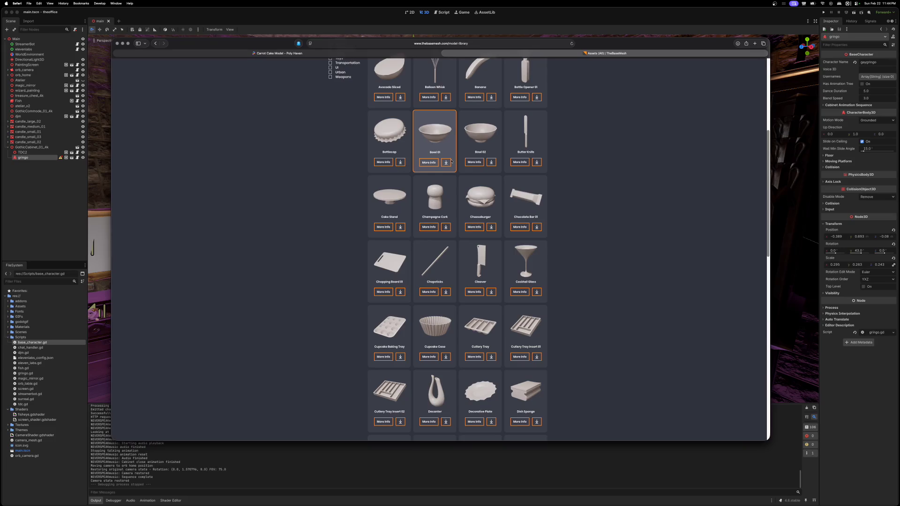
{"action": "left_click_drag", "start_coordinate": [356, 44], "coordinate": [433, 41]}
{"action": "left_click", "coordinate": [274, 14]}
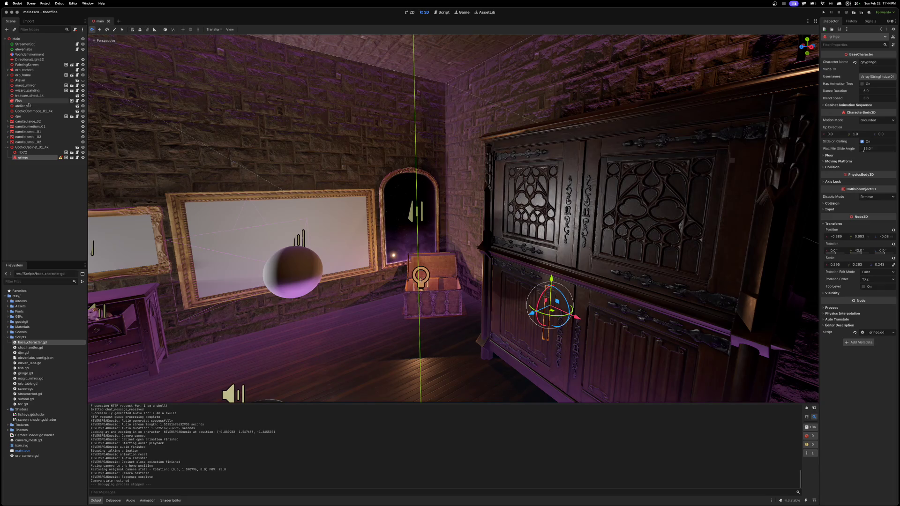
Step: Open gringo_correct.tscn, close it again, and switch back to the Safari model library
{"action": "left_click", "coordinate": [72, 158]}
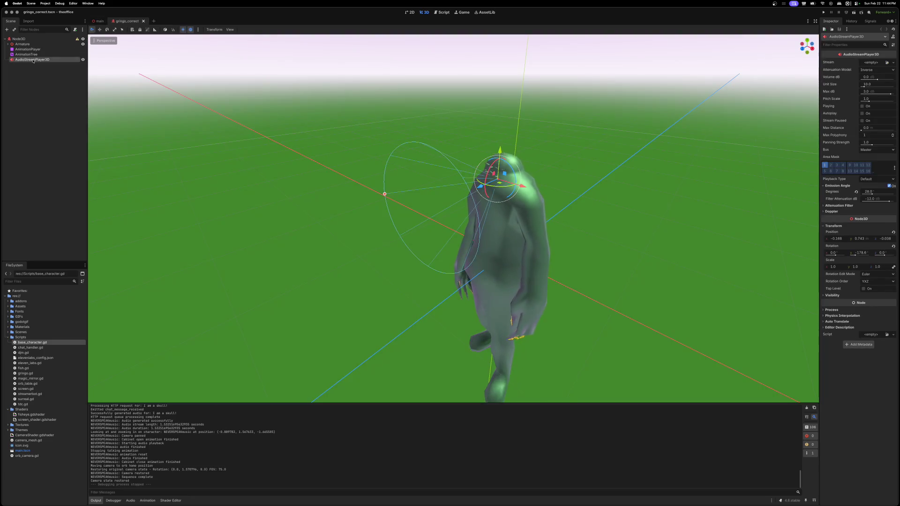
{"action": "key", "text": "super+shift+w"}
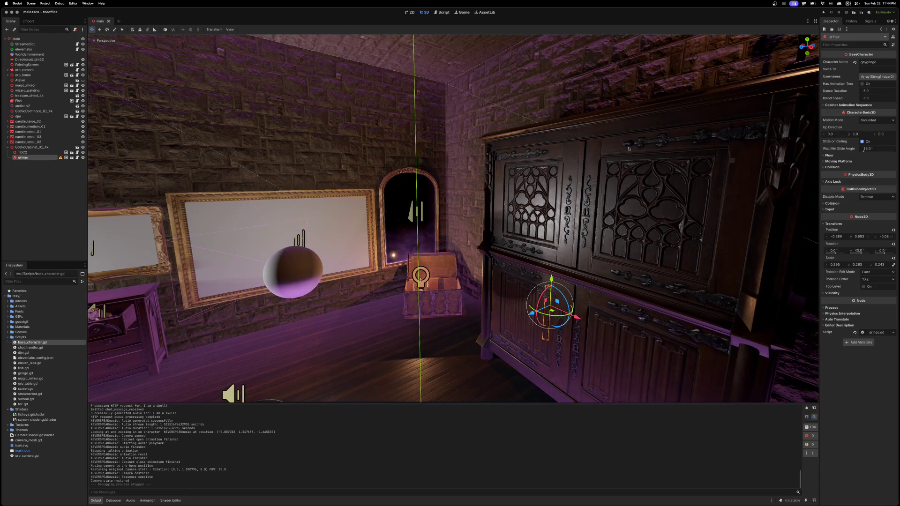
{"action": "key", "text": "super+Tab"}
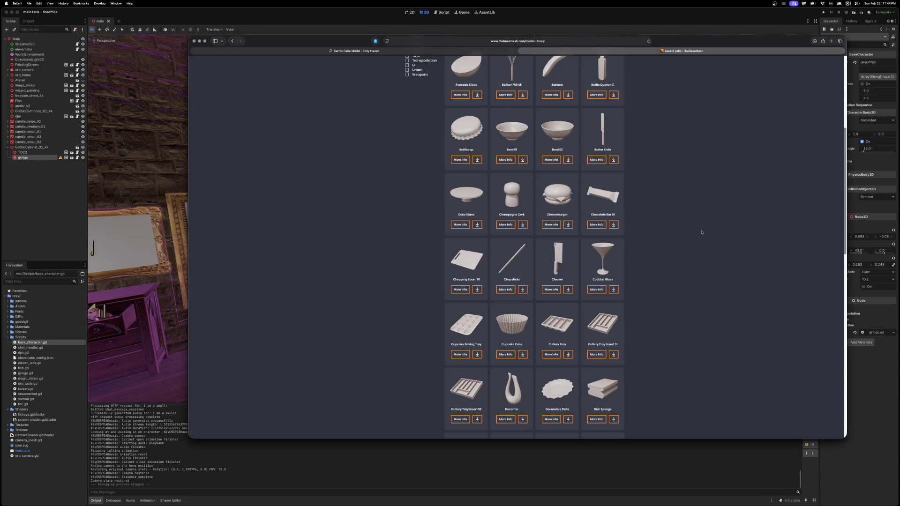
Step: Search the web for 'godot audiostreamplayer3d' in a new Safari tab
{"action": "left_click", "coordinate": [560, 41]}
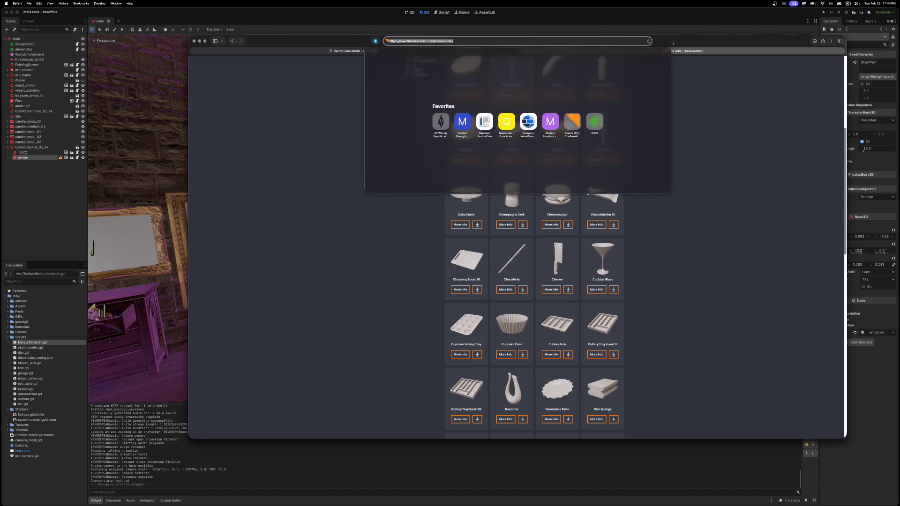
{"action": "key", "text": "Escape"}
{"action": "key", "text": "super+t"}
{"action": "type", "text": "godo"}
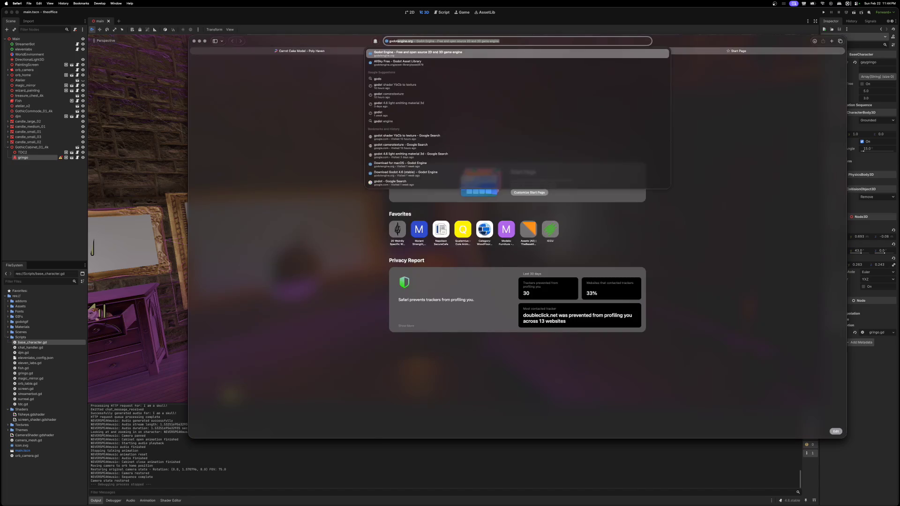
{"action": "type", "text": "t audiostreamplayer3d"}
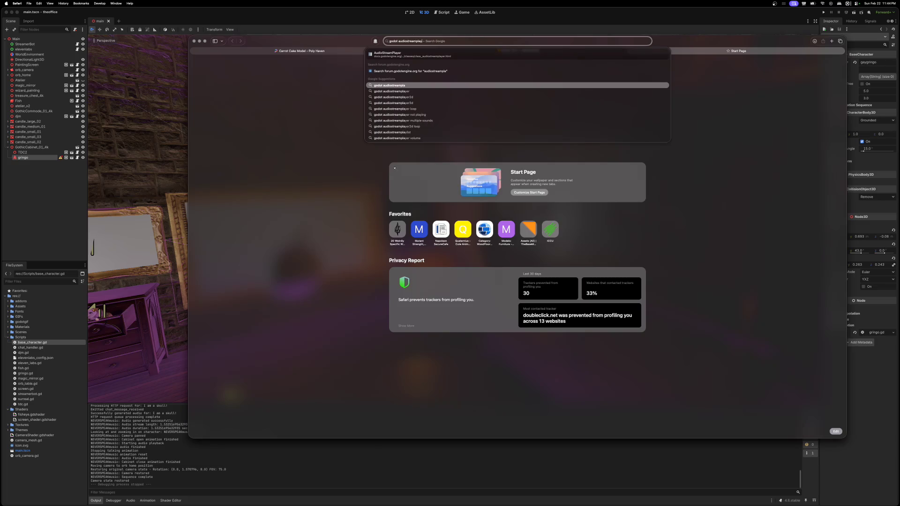
{"action": "key", "text": "Return"}
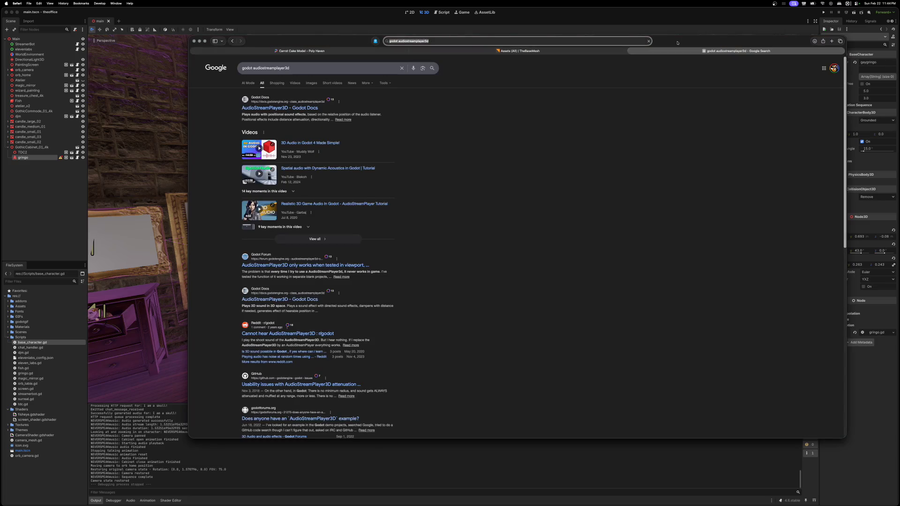
Step: Open and read the Godot Docs AudioStreamPlayer3D page, then minimise Safari
{"action": "left_click", "coordinate": [290, 108]}
{"action": "mouse_move", "coordinate": [340, 41]}
{"action": "left_mouse_down"}
{"action": "mouse_move", "coordinate": [235, 29]}
{"action": "mouse_move", "coordinate": [230, 45]}
{"action": "left_mouse_up"}
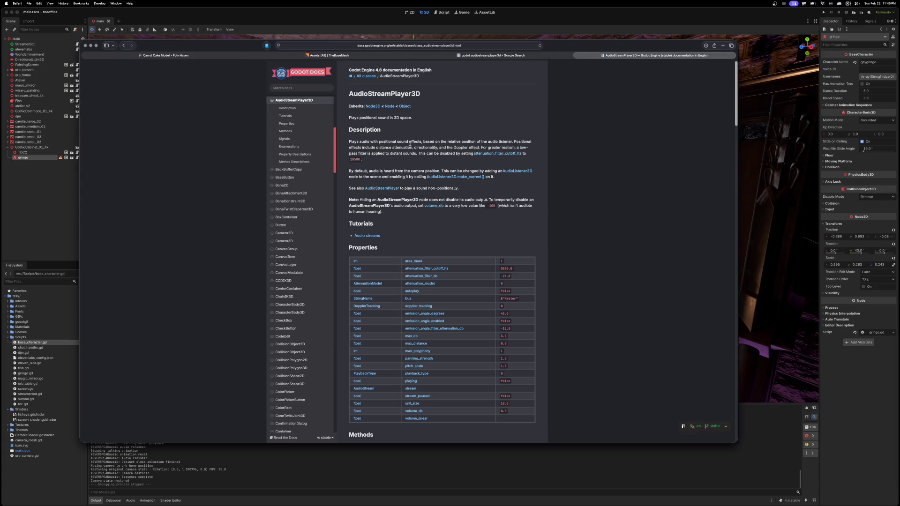
{"action": "double_click", "coordinate": [253, 49]}
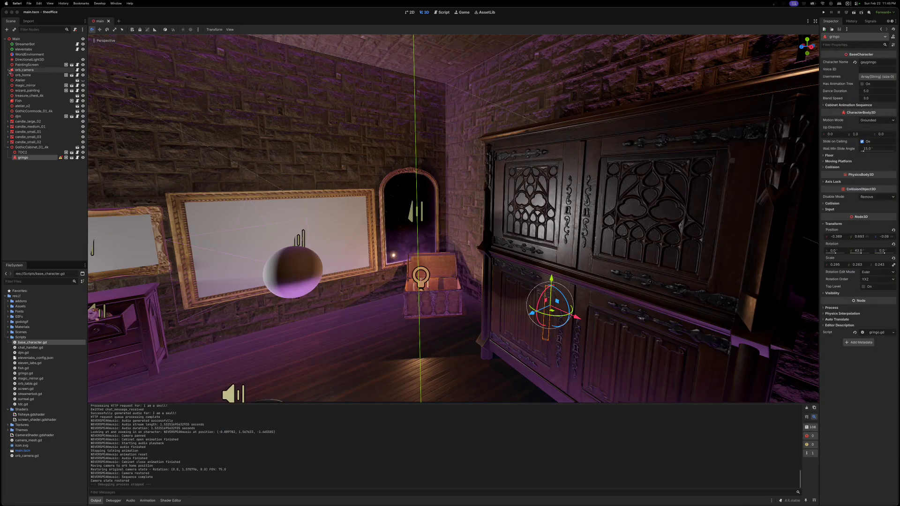
Step: Expand and select orb_camera, and hide the orb's sphere mesh
{"action": "left_click", "coordinate": [7, 70]}
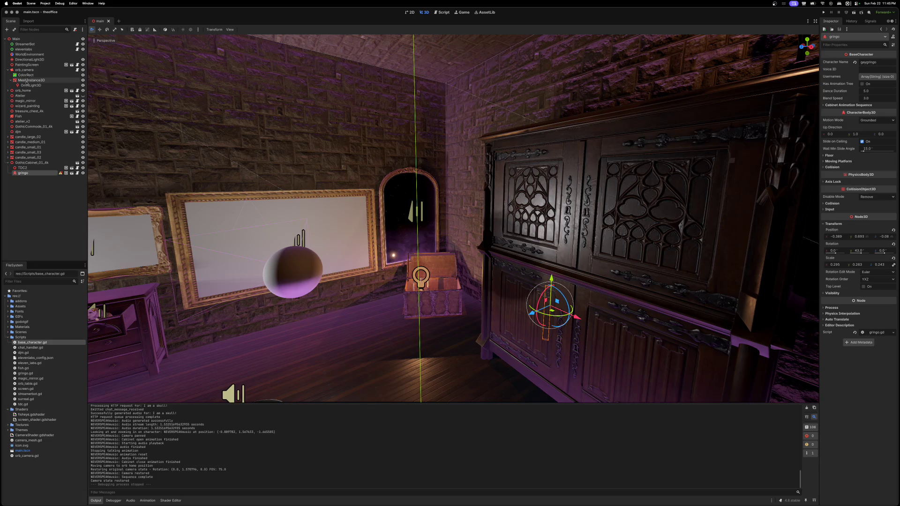
{"action": "left_click", "coordinate": [25, 70]}
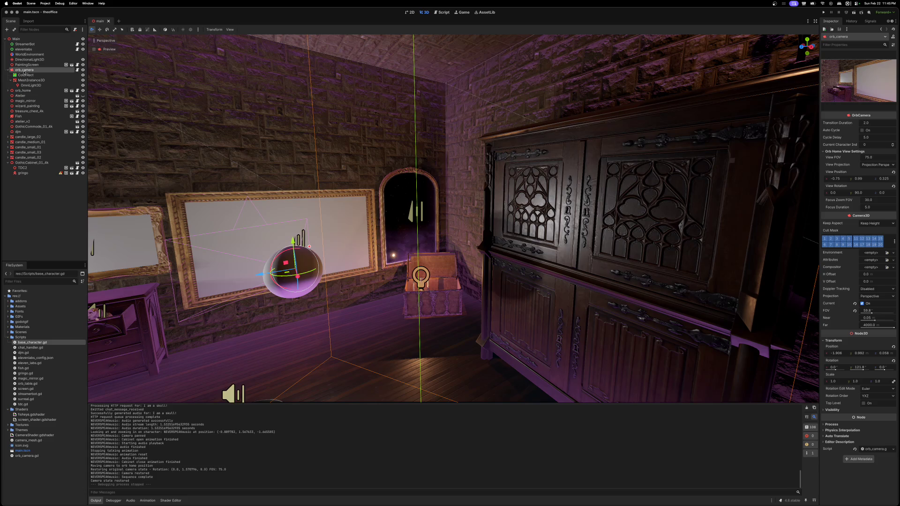
{"action": "left_click", "coordinate": [83, 81]}
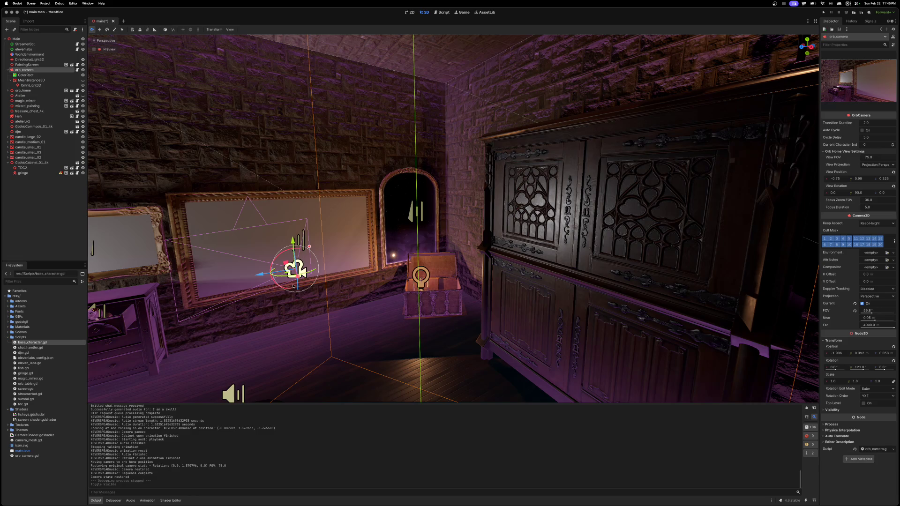
{"action": "scroll", "coordinate": [255, 278], "scroll_direction": "up", "scroll_amount": 5}
{"action": "scroll", "coordinate": [453, 218], "scroll_direction": "up", "scroll_amount": 5}
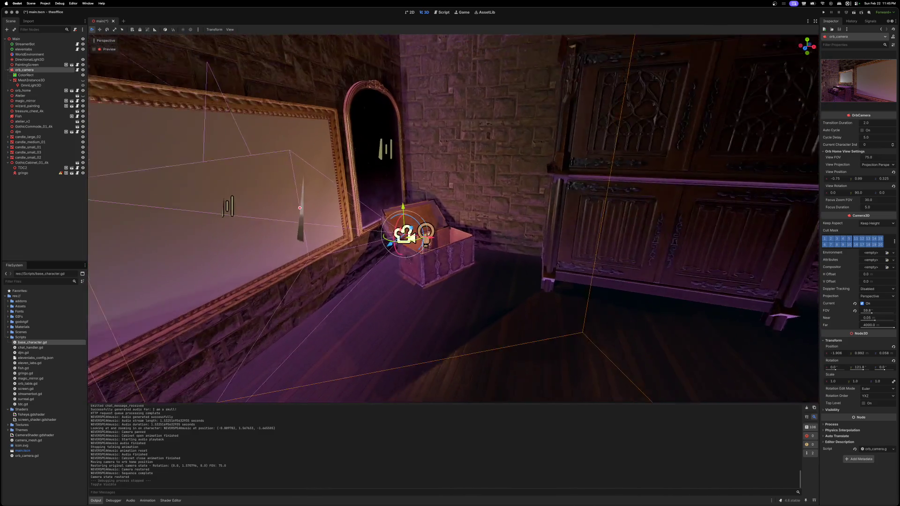
{"action": "scroll", "coordinate": [453, 218], "scroll_direction": "up", "scroll_amount": 5}
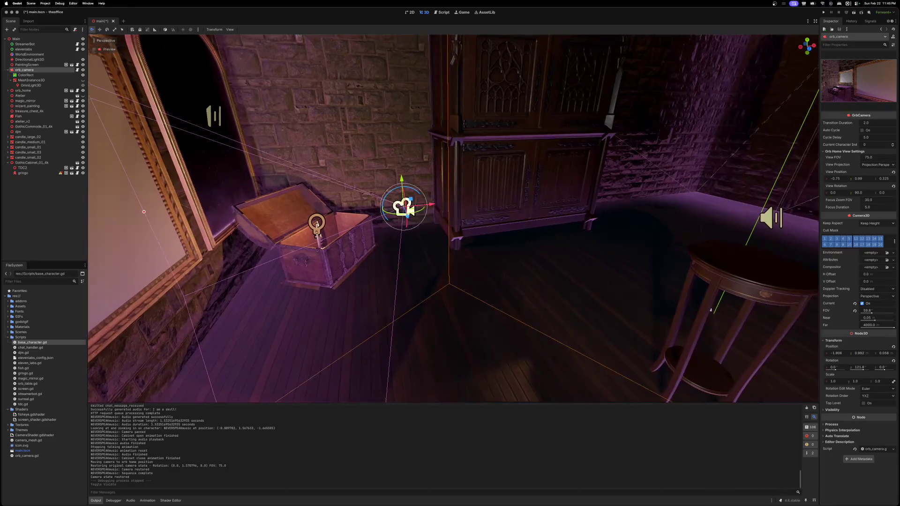
{"action": "scroll", "coordinate": [269, 237], "scroll_direction": "up", "scroll_amount": 3}
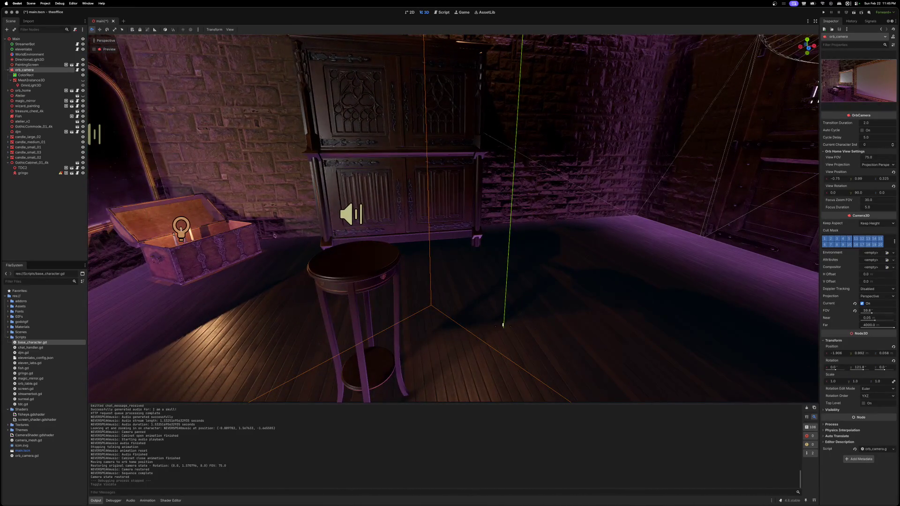
Step: Inspect the AudioStreamPlayer3D and AnimationPlayer nodes, reselect orb_camera, then bring back the docs
{"action": "left_click", "coordinate": [351, 214]}
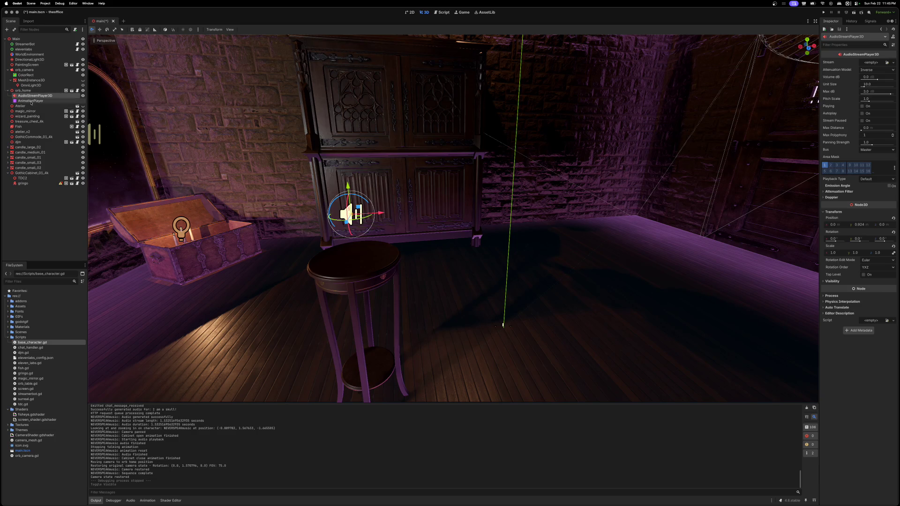
{"action": "left_click", "coordinate": [32, 101]}
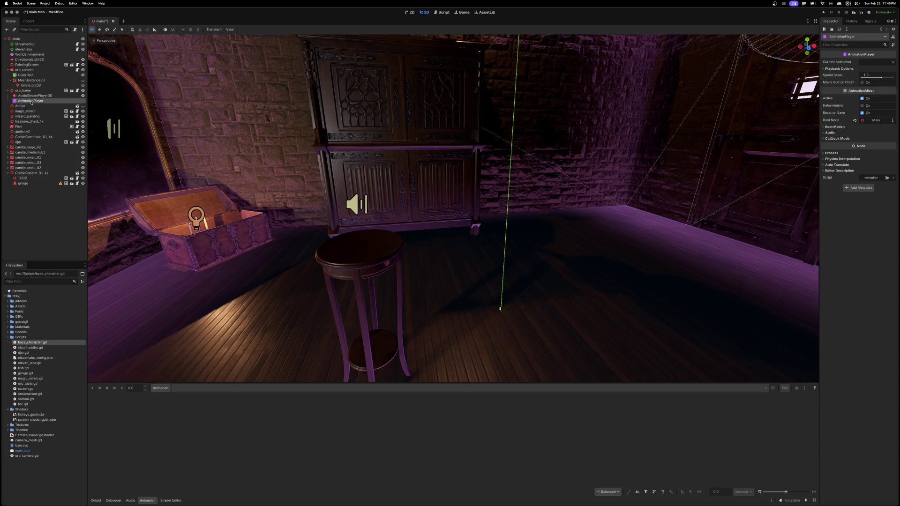
{"action": "left_click", "coordinate": [26, 70]}
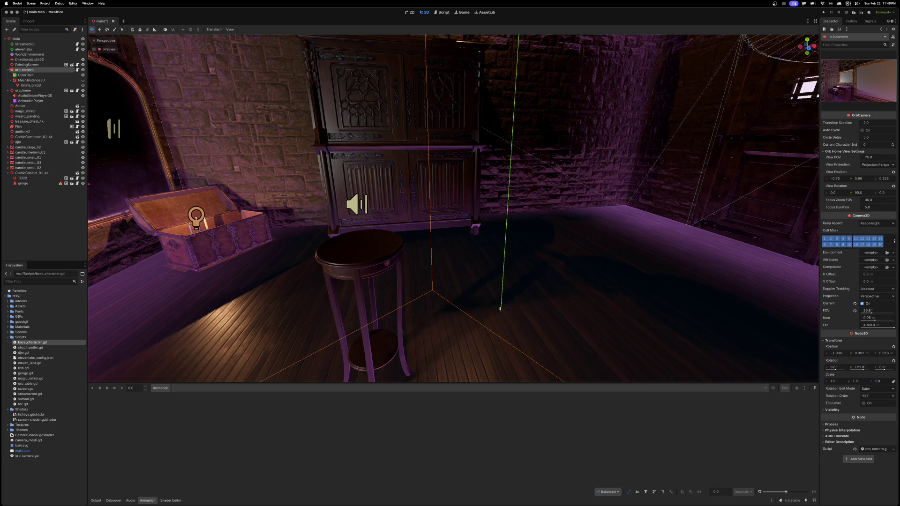
{"action": "key", "text": "super+Tab"}
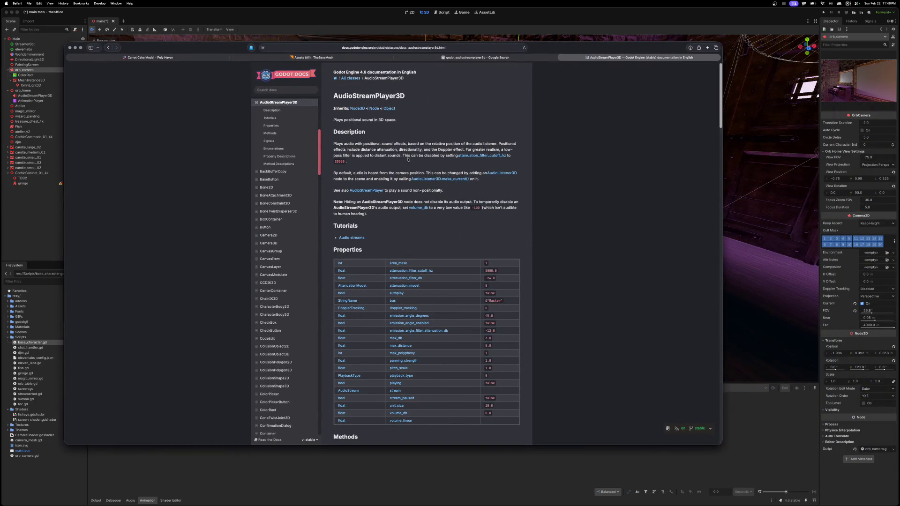
Step: Read the AudioStreamPlayer3D description and its properties table
{"action": "left_click_drag", "start_coordinate": [362, 173], "coordinate": [421, 173]}
{"action": "left_click", "coordinate": [401, 175]}
{"action": "scroll", "coordinate": [419, 245], "scroll_direction": "down", "scroll_amount": 2}
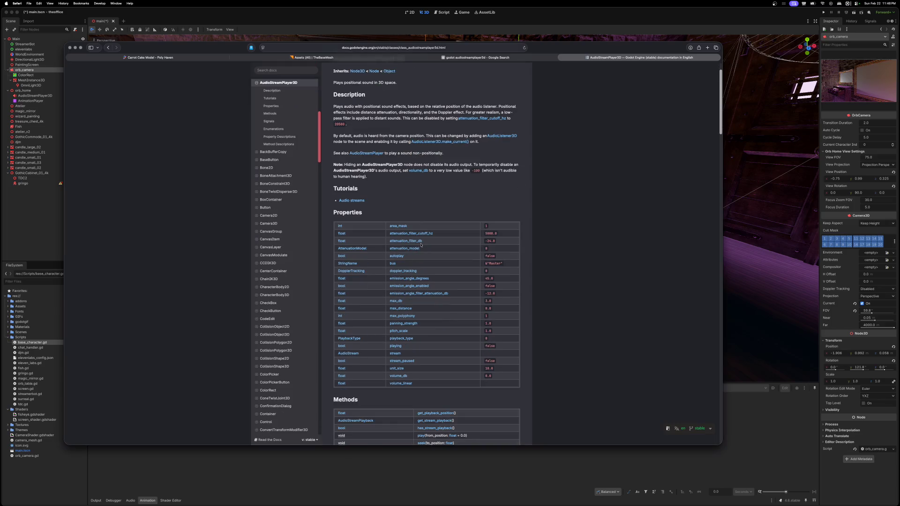
{"action": "scroll", "coordinate": [420, 244], "scroll_direction": "down", "scroll_amount": 3}
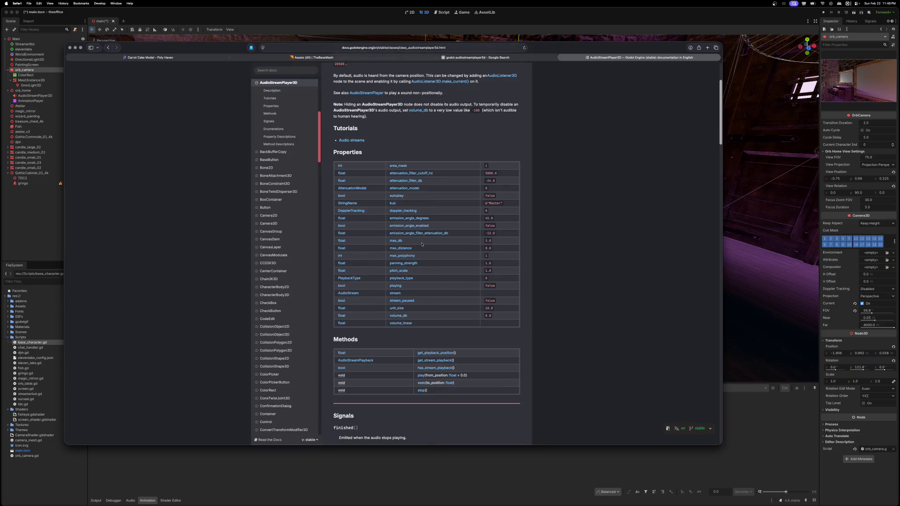
{"action": "scroll", "coordinate": [422, 244], "scroll_direction": "down", "scroll_amount": 5}
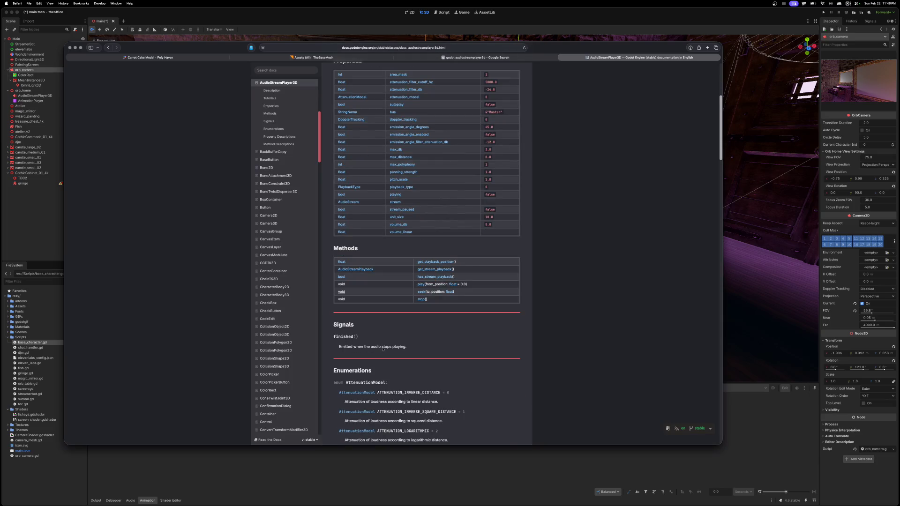
{"action": "scroll", "coordinate": [450, 352], "scroll_direction": "down", "scroll_amount": 4}
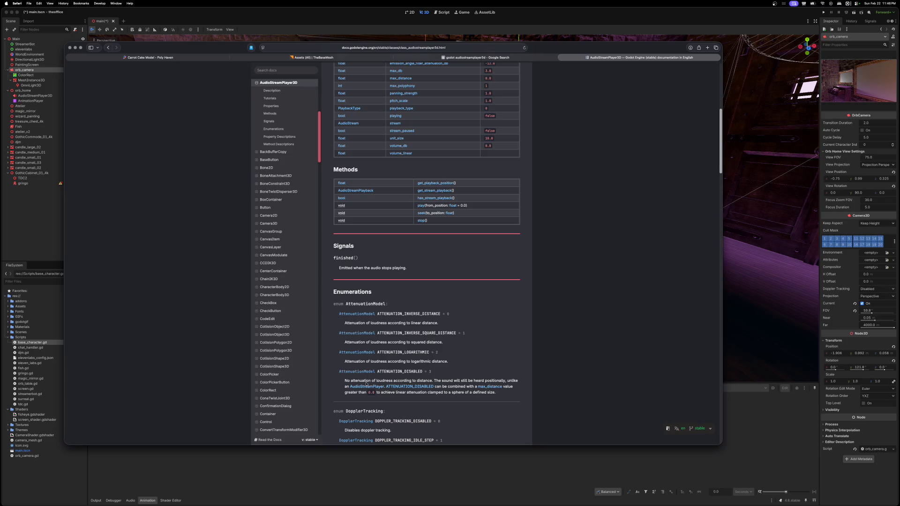
{"action": "scroll", "coordinate": [432, 376], "scroll_direction": "down", "scroll_amount": 3}
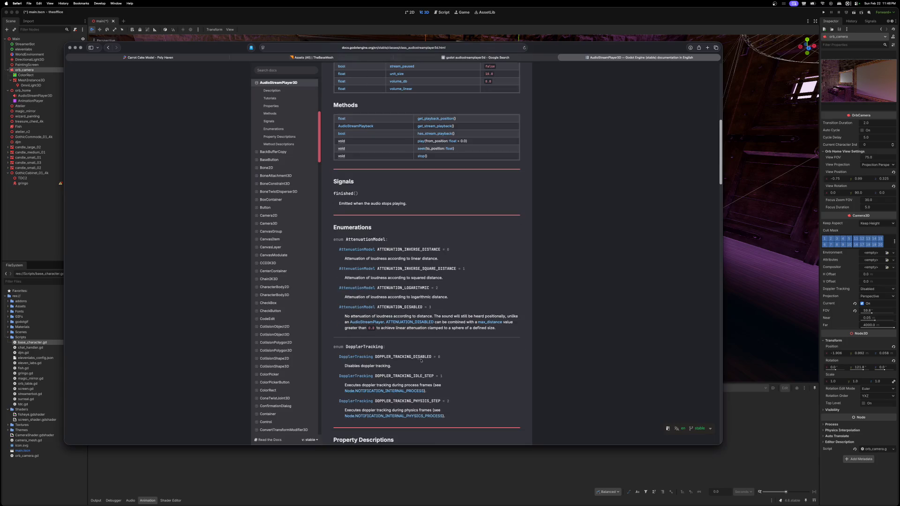
{"action": "scroll", "coordinate": [440, 385], "scroll_direction": "down", "scroll_amount": 3}
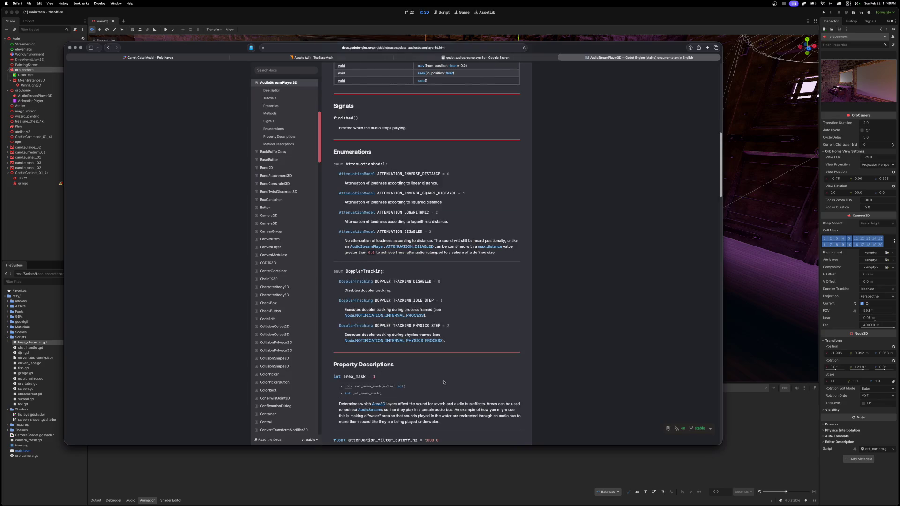
{"action": "scroll", "coordinate": [445, 381], "scroll_direction": "down", "scroll_amount": 1}
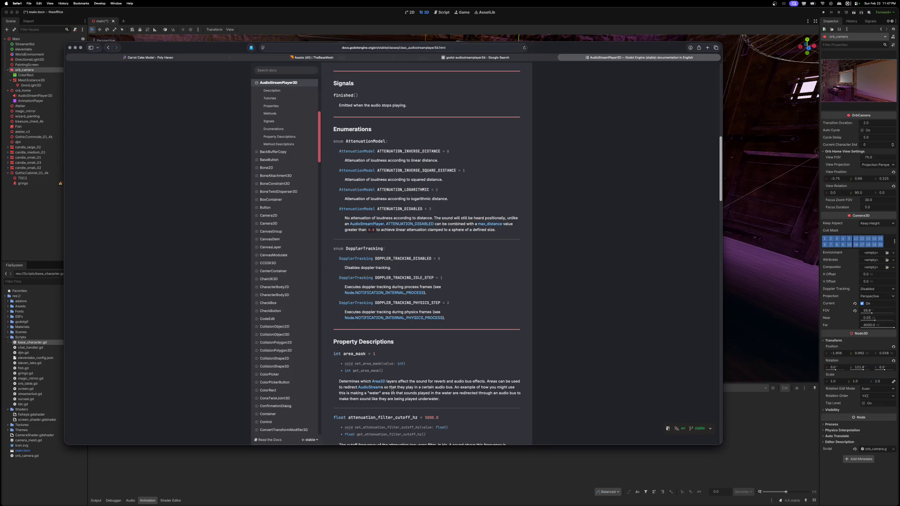
Step: Read the enumerations and property descriptions down to doppler_tracking, then minimise Safari
{"action": "scroll", "coordinate": [390, 392], "scroll_direction": "down", "scroll_amount": 2}
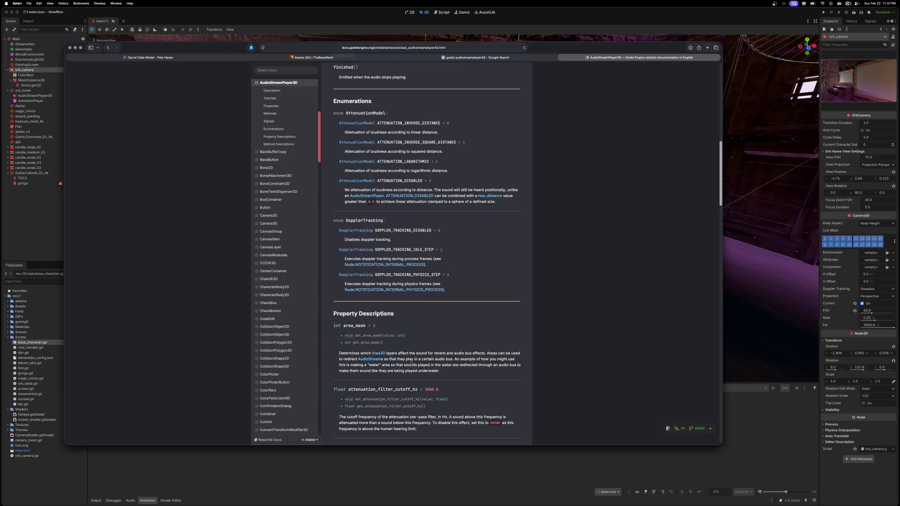
{"action": "scroll", "coordinate": [451, 366], "scroll_direction": "down", "scroll_amount": 1}
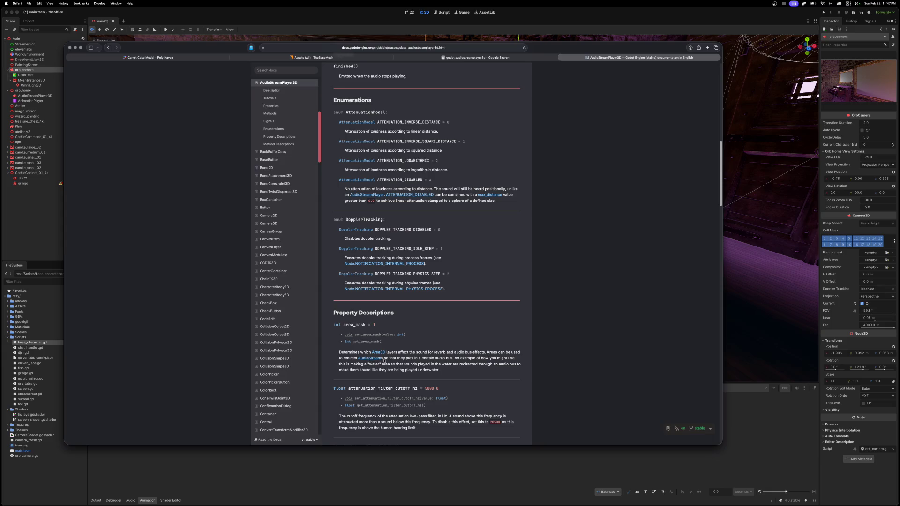
{"action": "scroll", "coordinate": [425, 363], "scroll_direction": "down", "scroll_amount": 2}
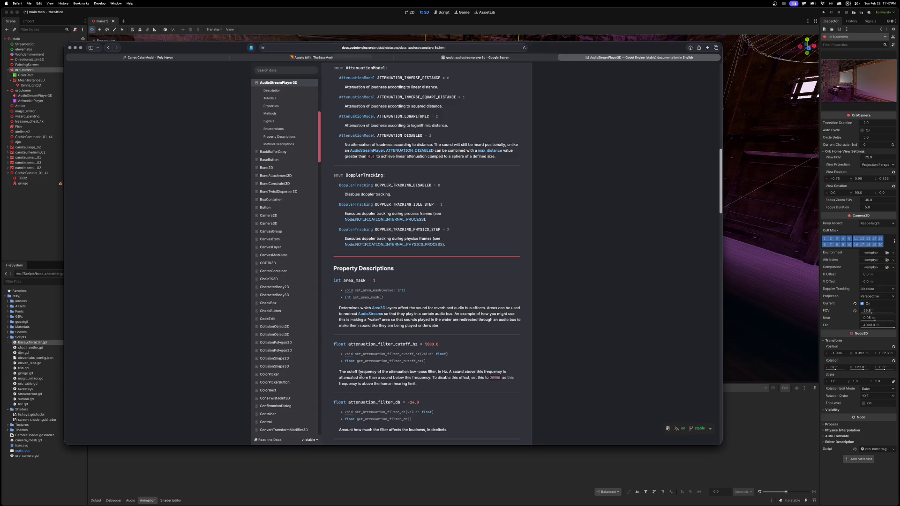
{"action": "scroll", "coordinate": [437, 375], "scroll_direction": "down", "scroll_amount": 2}
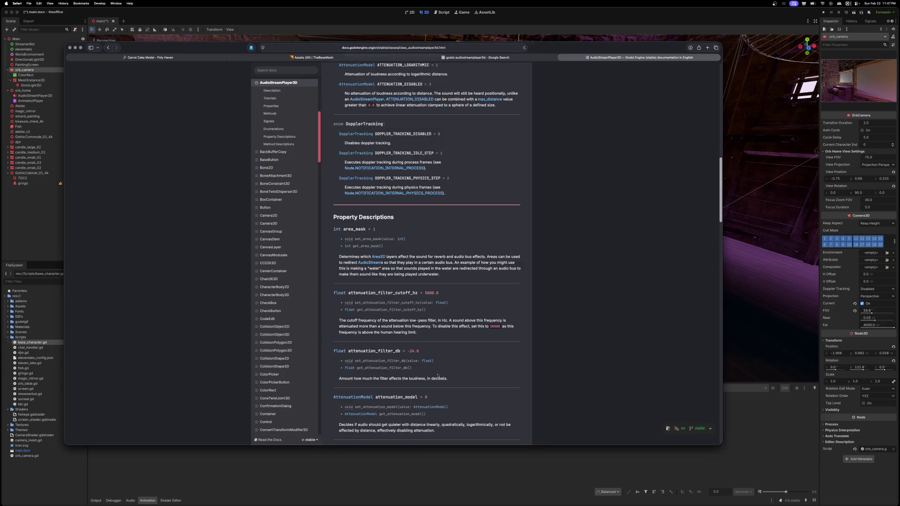
{"action": "scroll", "coordinate": [458, 378], "scroll_direction": "down", "scroll_amount": 2}
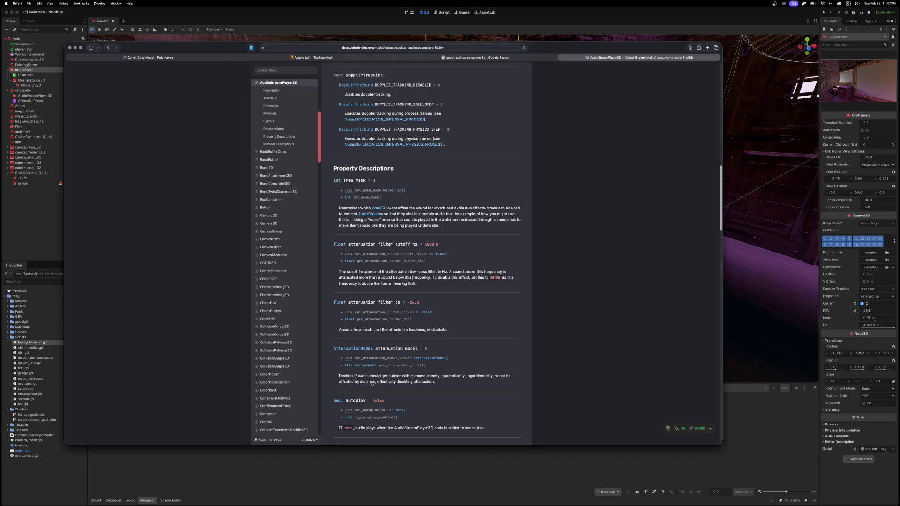
{"action": "scroll", "coordinate": [426, 391], "scroll_direction": "down", "scroll_amount": 1}
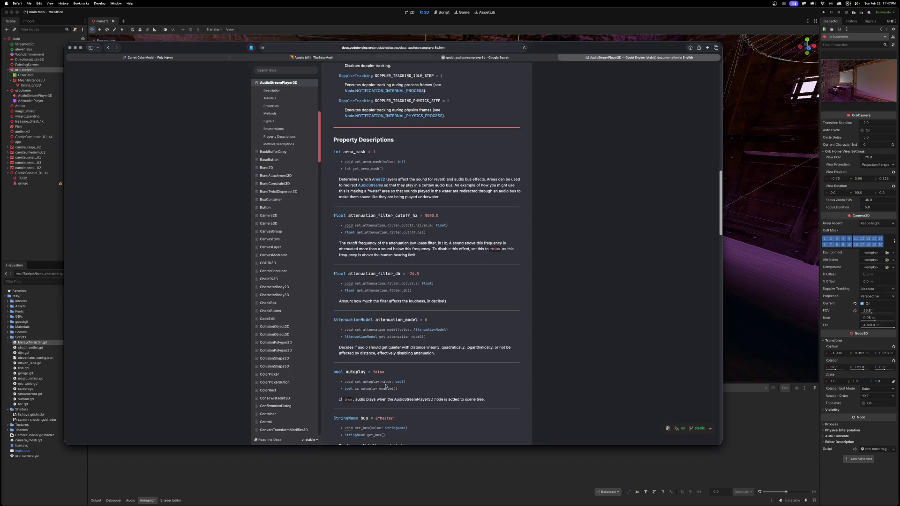
{"action": "scroll", "coordinate": [373, 400], "scroll_direction": "down", "scroll_amount": 2}
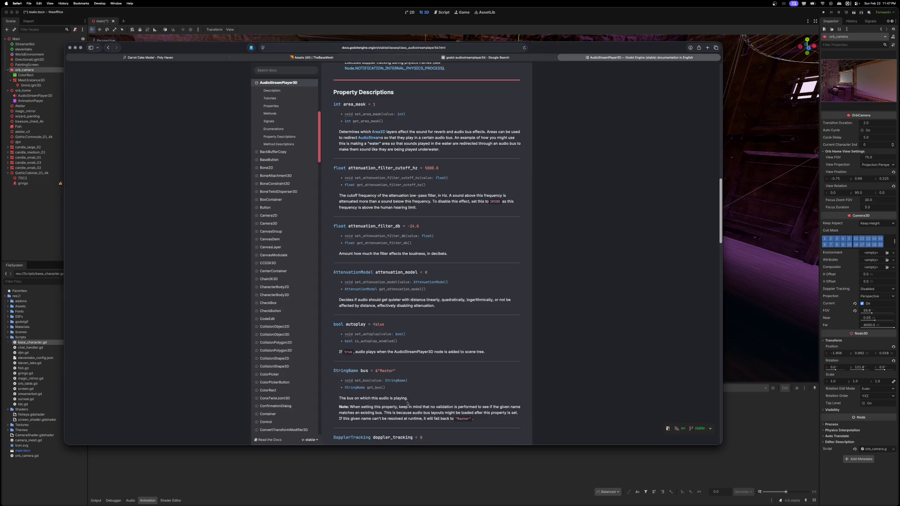
{"action": "scroll", "coordinate": [408, 404], "scroll_direction": "down", "scroll_amount": 2}
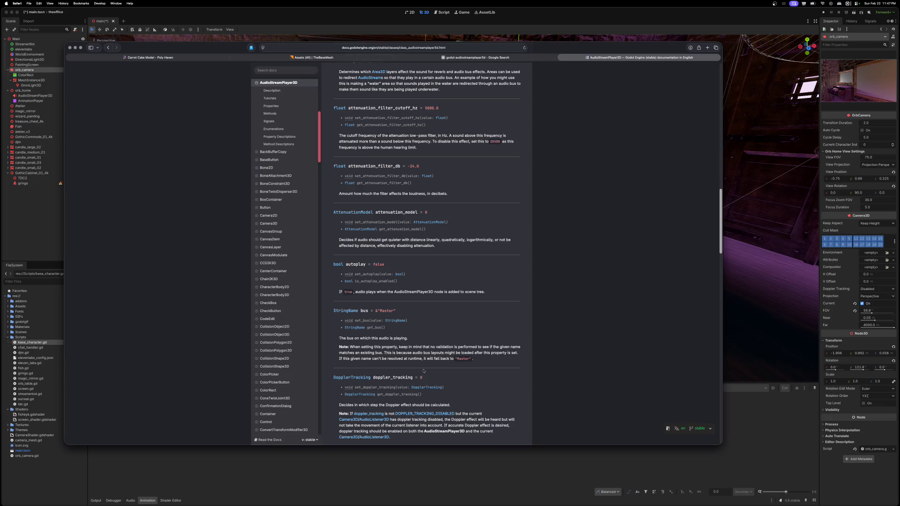
{"action": "double_click", "coordinate": [209, 48]}
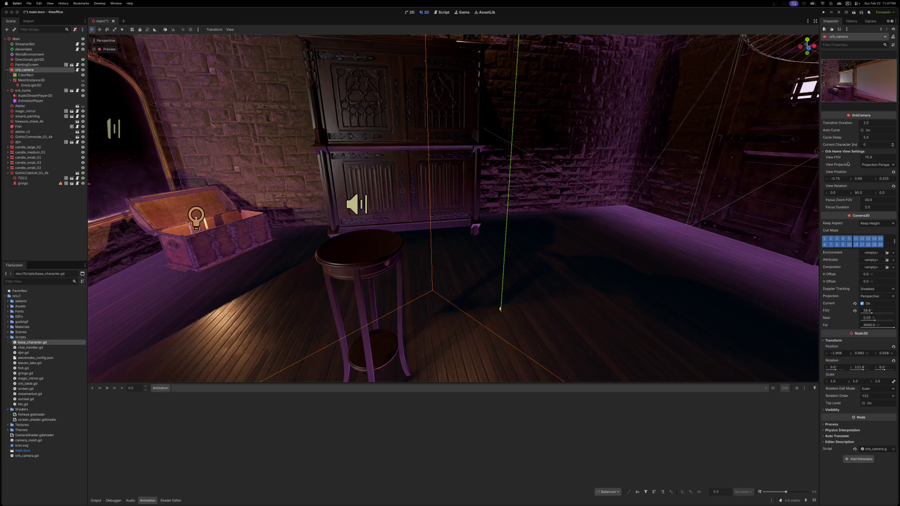
{"action": "left_click", "coordinate": [328, 14]}
{"action": "left_click", "coordinate": [823, 12]}
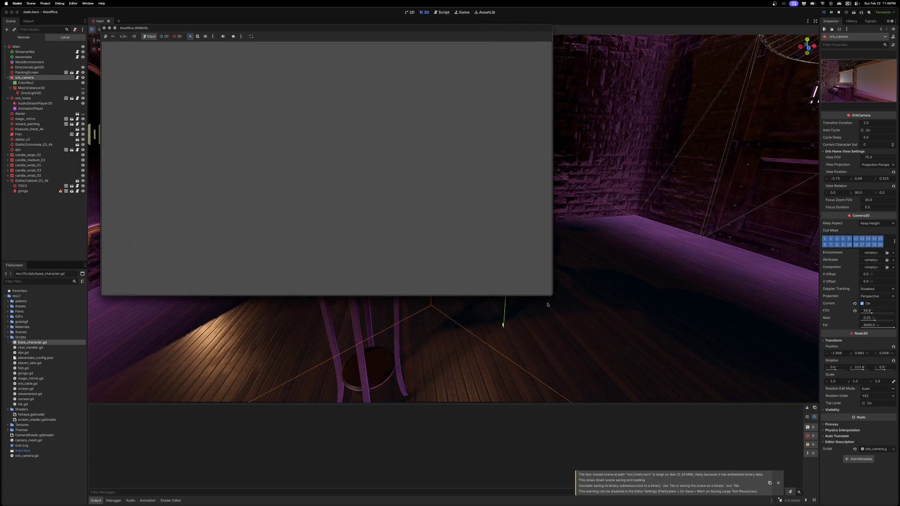
Step: Enlarge the running game window to view the gothic room, then return to the AudioStreamPlayer3D docs
{"action": "mouse_move", "coordinate": [550, 293]}
{"action": "left_mouse_down"}
{"action": "mouse_move", "coordinate": [788, 448]}
{"action": "mouse_move", "coordinate": [824, 465]}
{"action": "mouse_move", "coordinate": [838, 461]}
{"action": "left_mouse_up"}
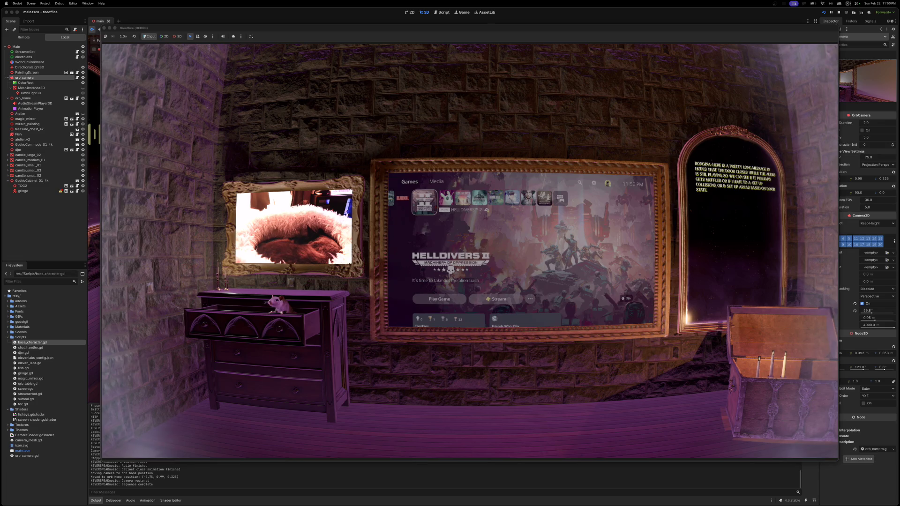
{"action": "key", "text": "super+Tab"}
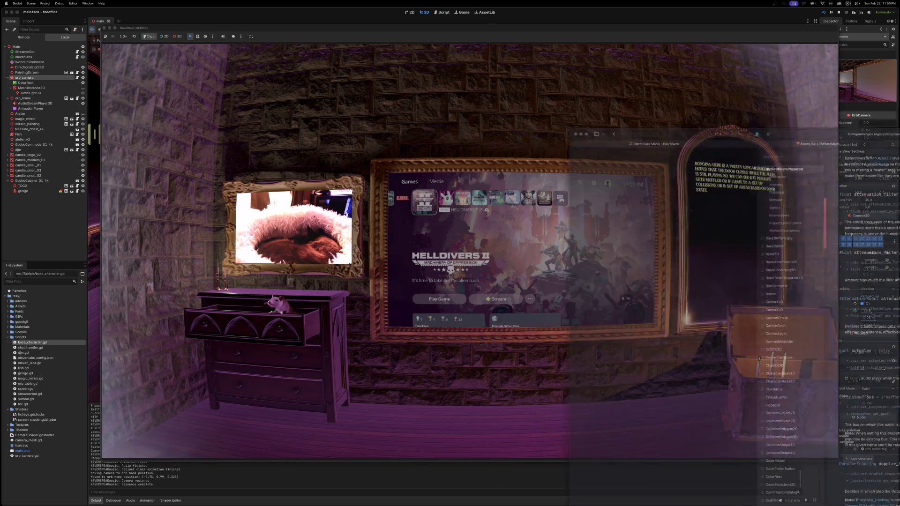
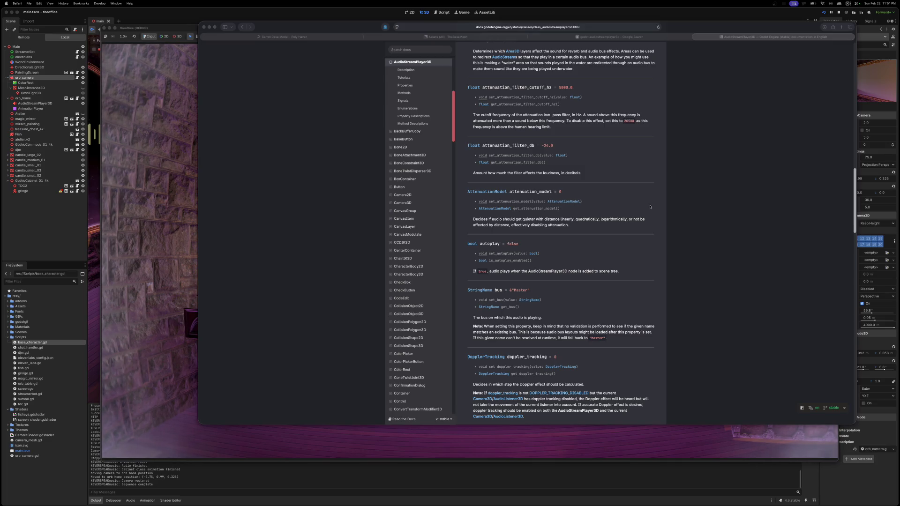
Step: Search Google for 'godot skybox plugin' from the Google results tab
{"action": "scroll", "coordinate": [563, 296], "scroll_direction": "up", "scroll_amount": 3}
{"action": "scroll", "coordinate": [582, 297], "scroll_direction": "up", "scroll_amount": 3}
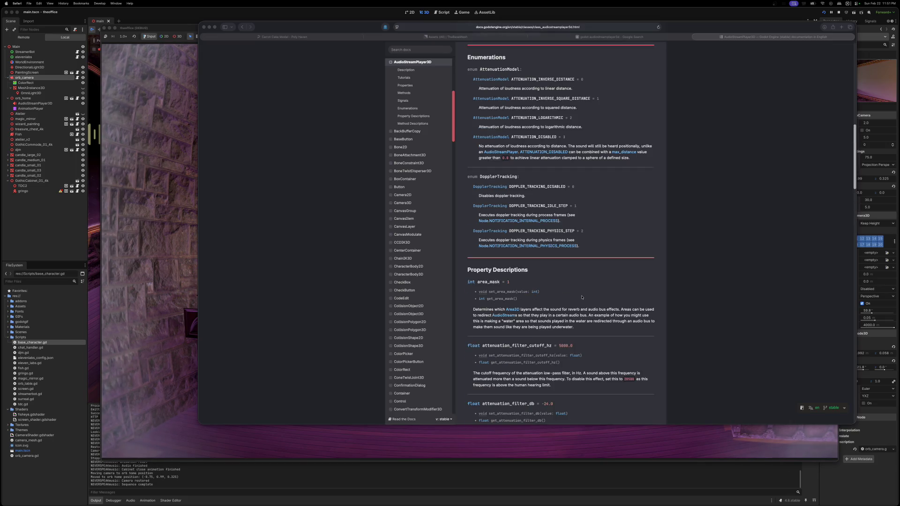
{"action": "scroll", "coordinate": [582, 297], "scroll_direction": "up", "scroll_amount": 1}
{"action": "scroll", "coordinate": [592, 261], "scroll_direction": "up", "scroll_amount": 5}
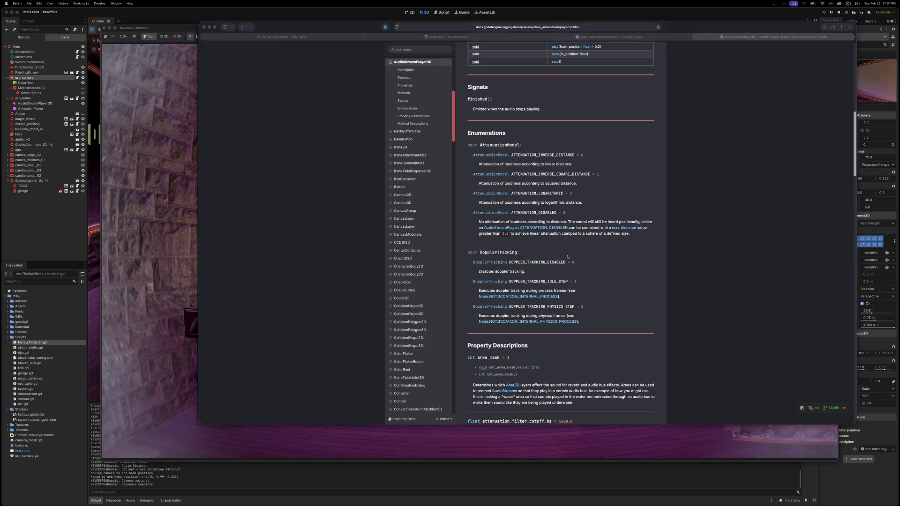
{"action": "scroll", "coordinate": [500, 252], "scroll_direction": "up", "scroll_amount": 1}
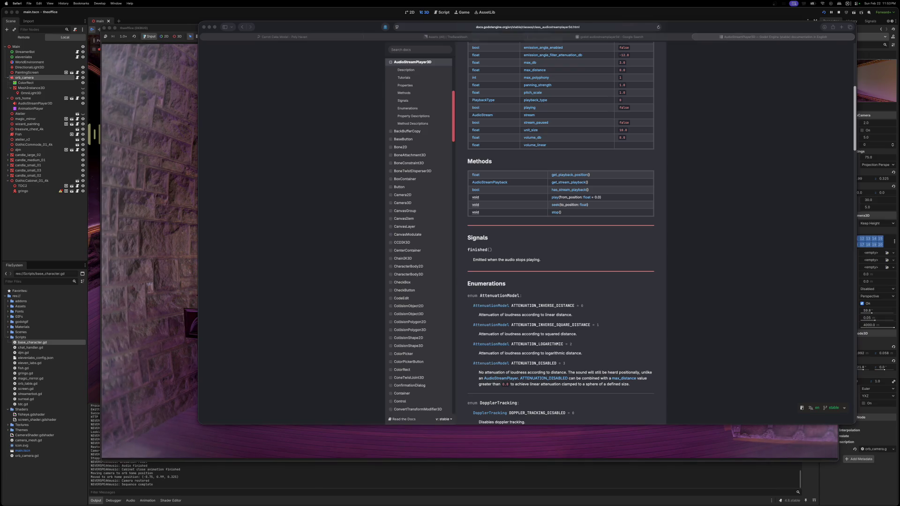
{"action": "left_click", "coordinate": [649, 38]}
{"action": "left_click", "coordinate": [596, 26]}
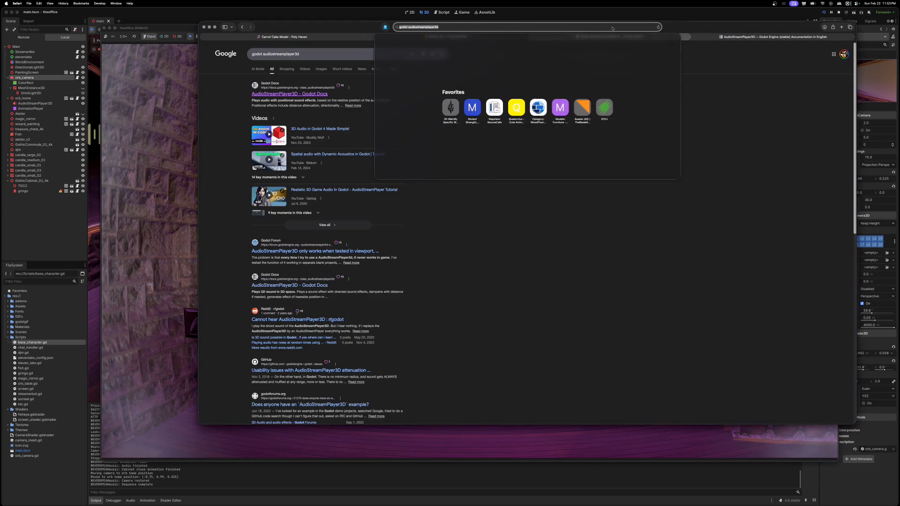
{"action": "type", "text": "godot skybox plugin"}
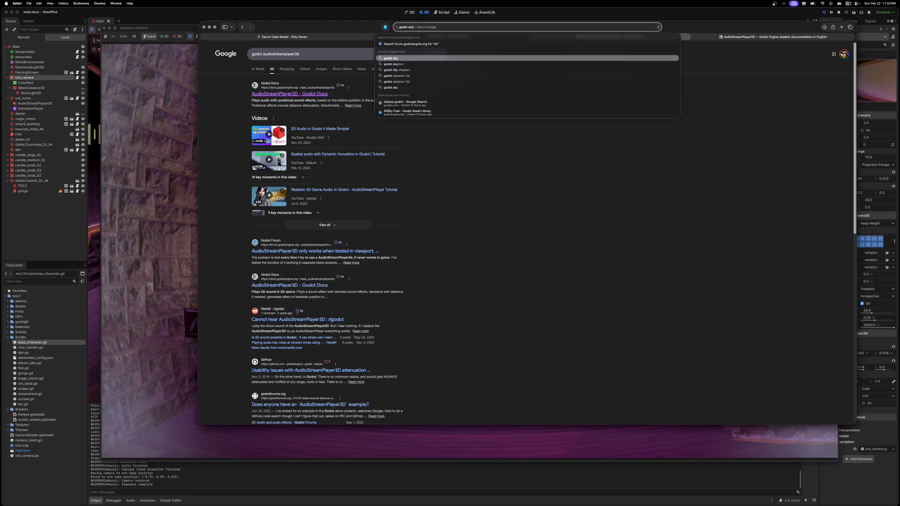
{"action": "key", "text": "Return"}
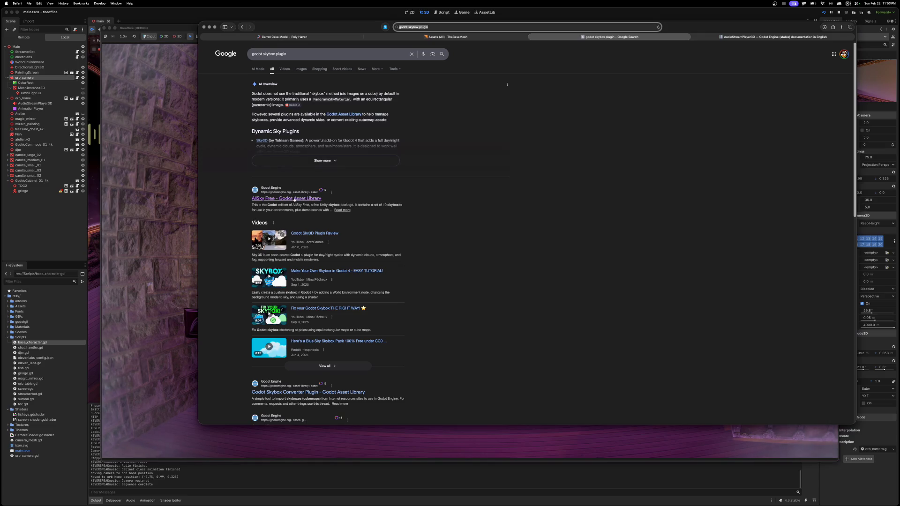
Step: Open the AllSky Free asset page and view, then close, its first preview image
{"action": "left_click", "coordinate": [281, 199], "text": "super"}
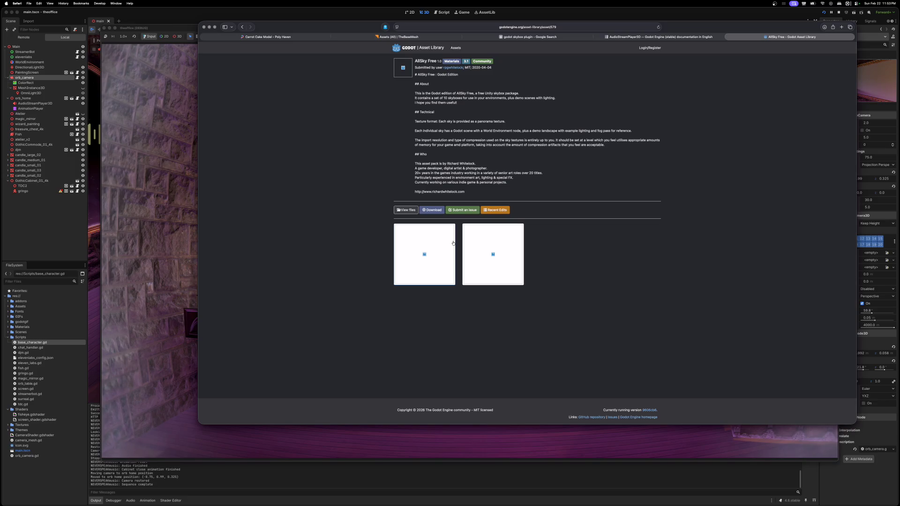
{"action": "left_click", "coordinate": [428, 239]}
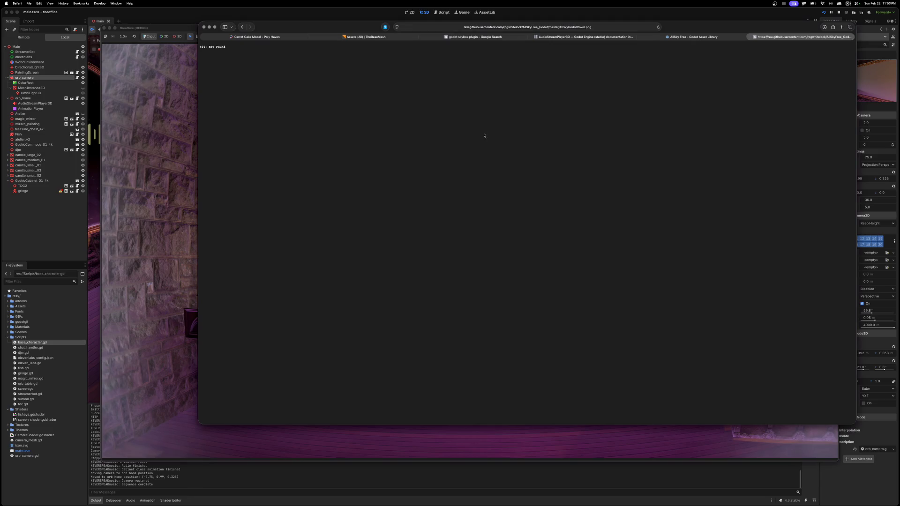
{"action": "left_click", "coordinate": [750, 37]}
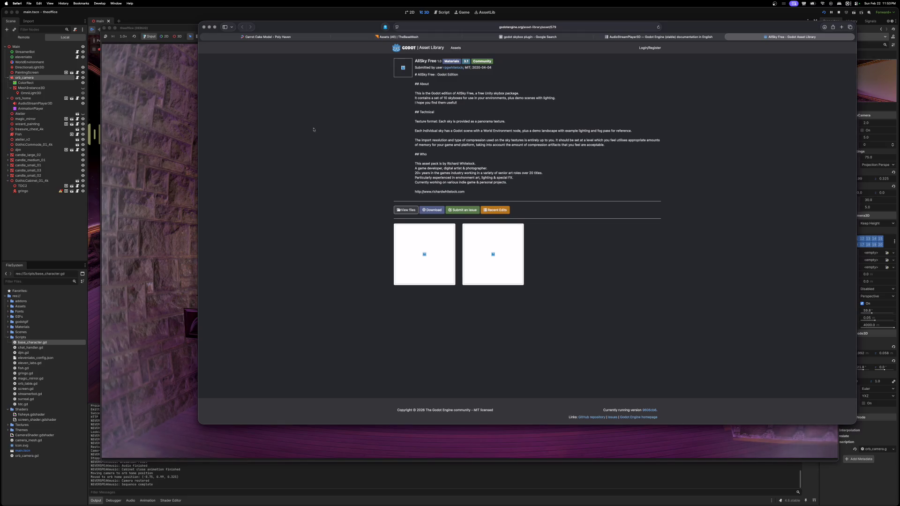
Step: Close the AllSky Free tab, scroll through the skybox plugin results, then return to Godot
{"action": "left_click", "coordinate": [727, 37]}
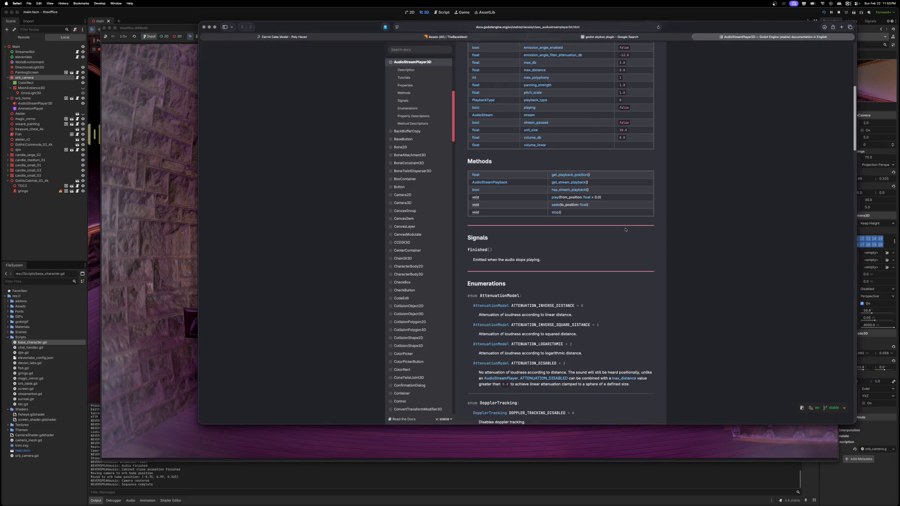
{"action": "left_click", "coordinate": [611, 36]}
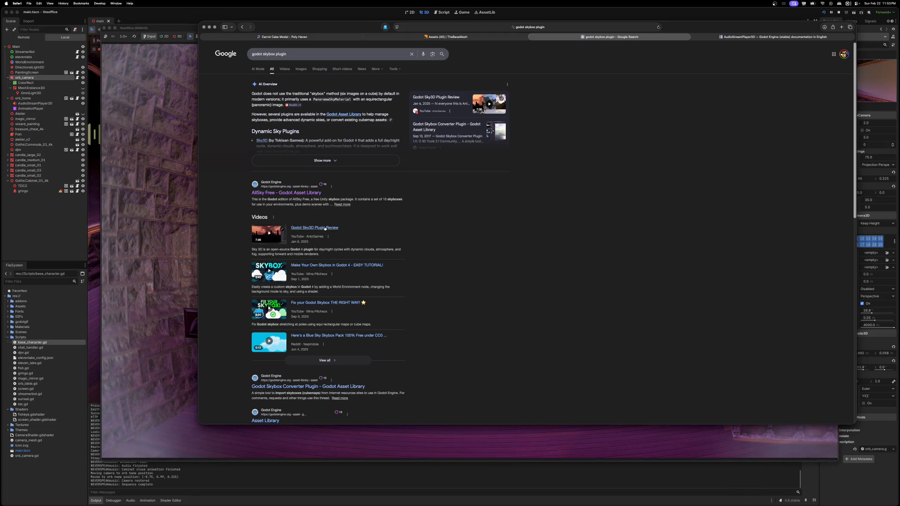
{"action": "scroll", "coordinate": [481, 346], "scroll_direction": "down", "scroll_amount": 2}
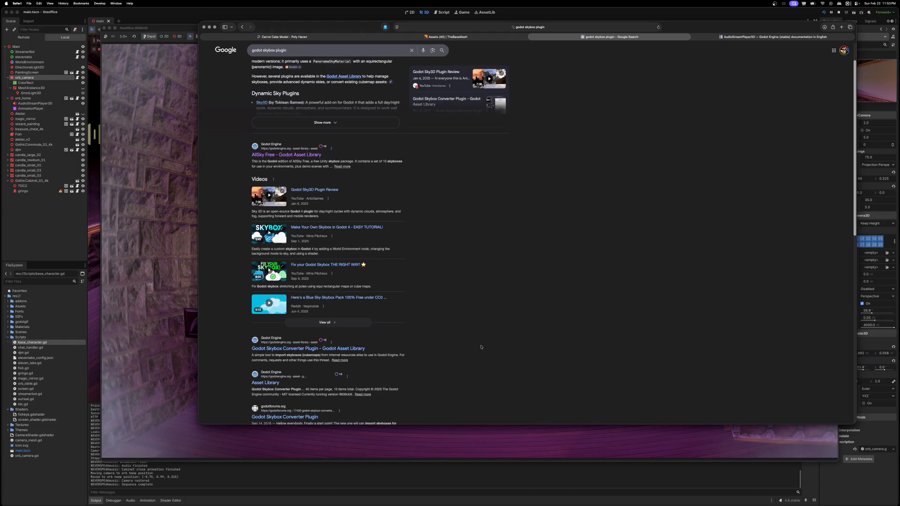
{"action": "scroll", "coordinate": [407, 378], "scroll_direction": "down", "scroll_amount": 1}
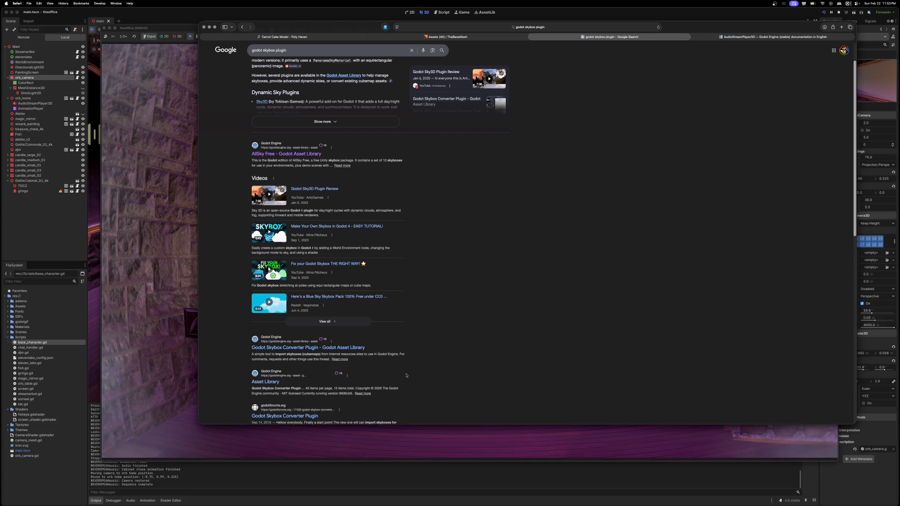
{"action": "scroll", "coordinate": [406, 375], "scroll_direction": "down", "scroll_amount": 2}
{"action": "scroll", "coordinate": [406, 374], "scroll_direction": "down", "scroll_amount": 2}
{"action": "scroll", "coordinate": [407, 376], "scroll_direction": "down", "scroll_amount": 1}
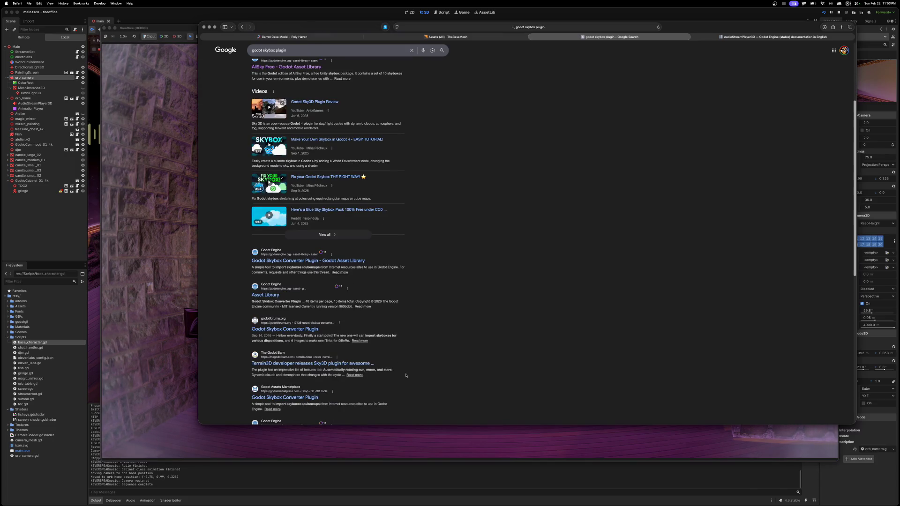
{"action": "scroll", "coordinate": [407, 375], "scroll_direction": "down", "scroll_amount": 2}
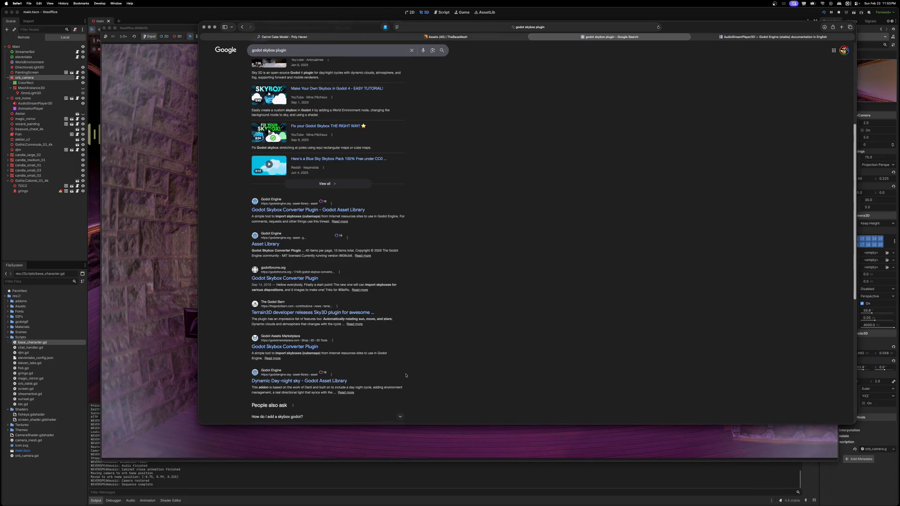
{"action": "scroll", "coordinate": [405, 375], "scroll_direction": "down", "scroll_amount": 3}
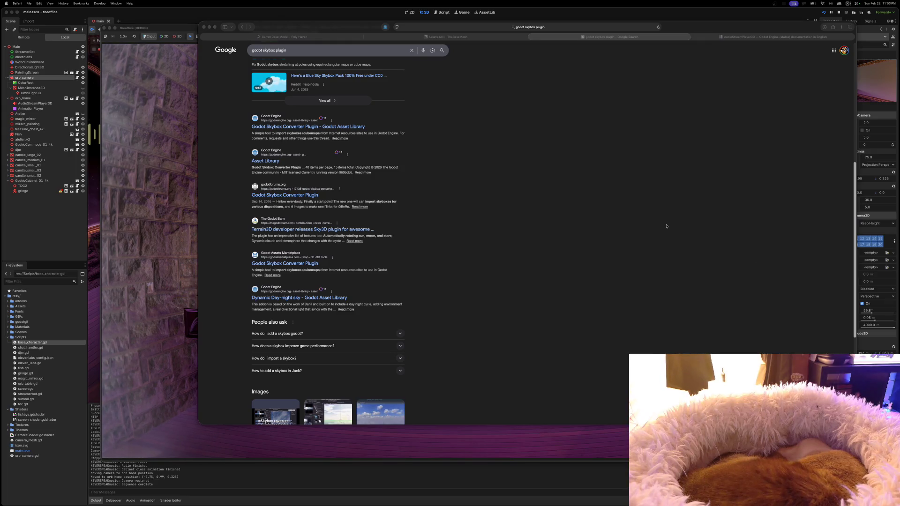
{"action": "scroll", "coordinate": [449, 150], "scroll_direction": "up", "scroll_amount": 5}
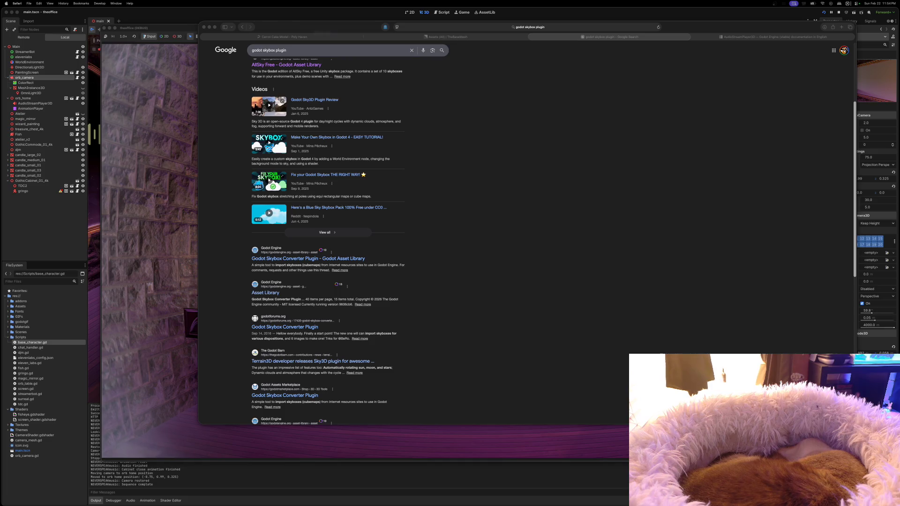
{"action": "left_click", "coordinate": [775, 15]}
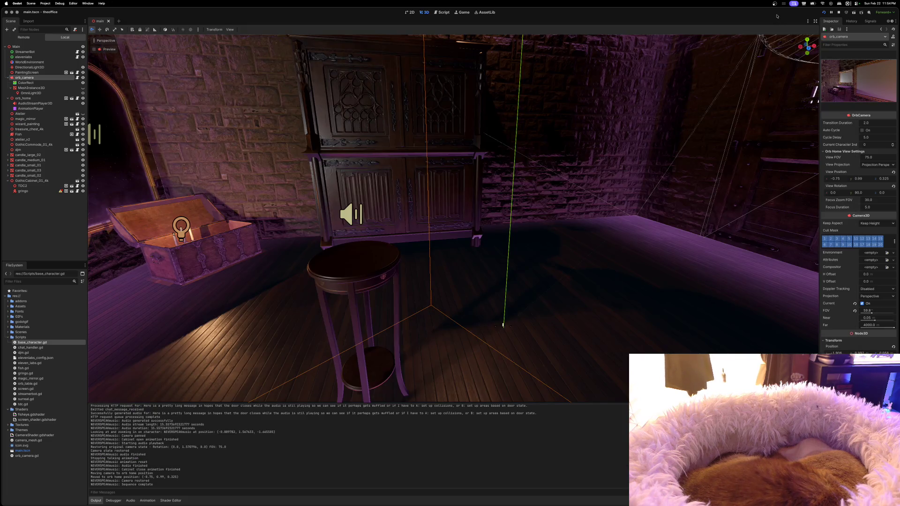
Step: Run the gothic room project, then move its game window up-left and enlarge it
{"action": "left_click", "coordinate": [823, 15]}
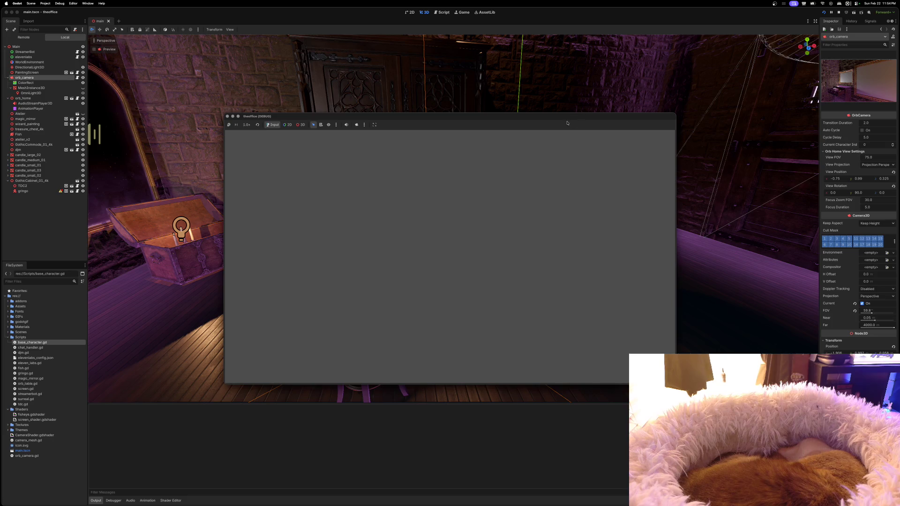
{"action": "left_click_drag", "start_coordinate": [570, 117], "coordinate": [481, 39]}
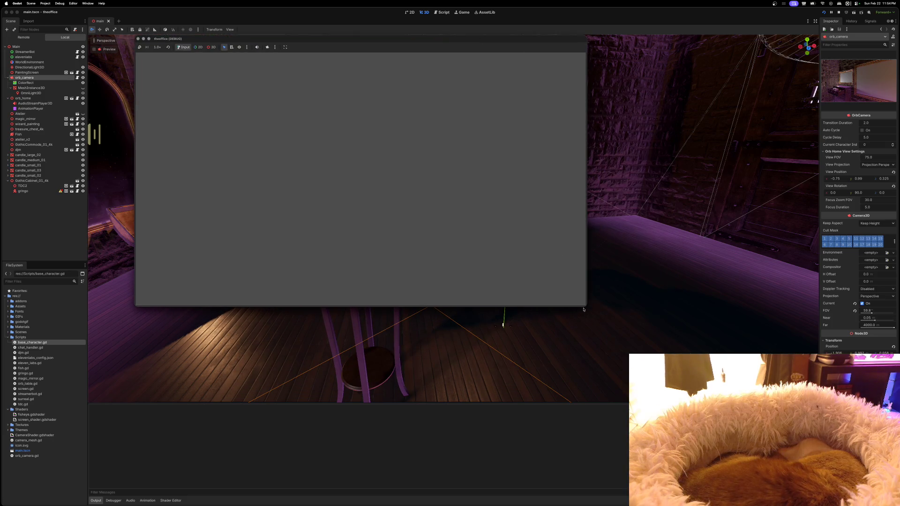
{"action": "mouse_move", "coordinate": [583, 310]}
{"action": "left_mouse_down"}
{"action": "mouse_move", "coordinate": [707, 377]}
{"action": "mouse_move", "coordinate": [797, 412]}
{"action": "mouse_move", "coordinate": [798, 421]}
{"action": "left_mouse_up"}
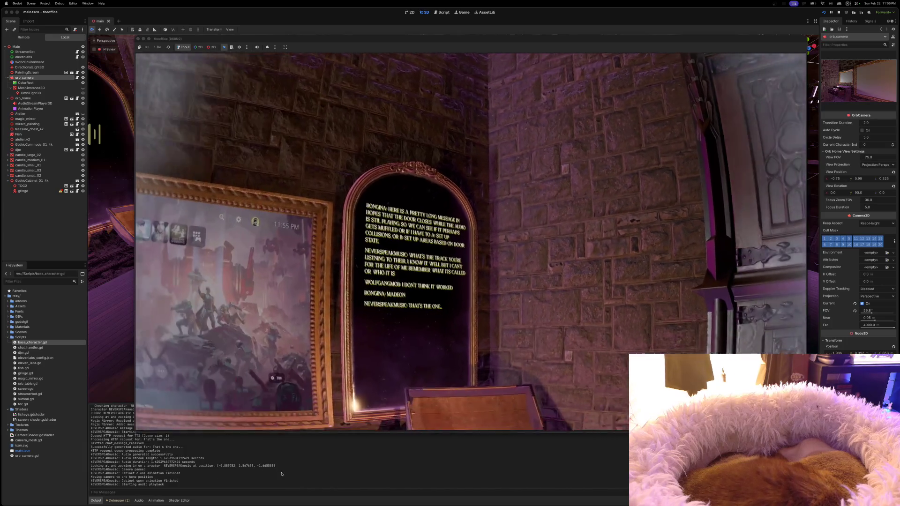
Step: Select the latest console output, exit full screen, and switch to Safari's skybox plugin results
{"action": "left_click", "coordinate": [215, 487]}
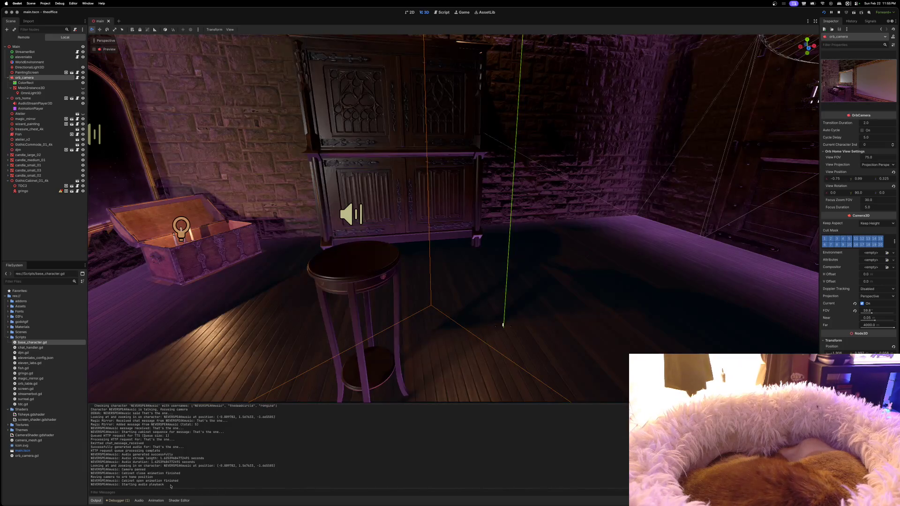
{"action": "left_click_drag", "start_coordinate": [164, 485], "coordinate": [168, 484]}
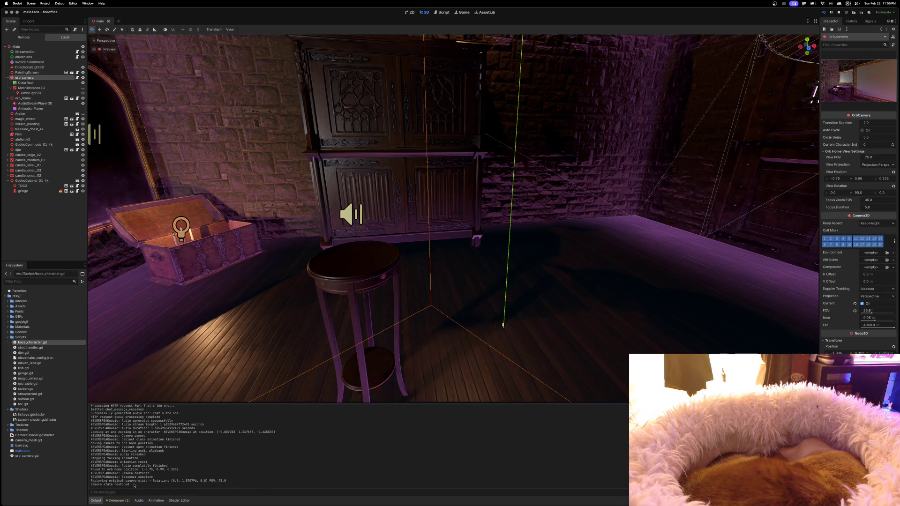
{"action": "mouse_move", "coordinate": [133, 487]}
{"action": "left_mouse_down"}
{"action": "mouse_move", "coordinate": [141, 464]}
{"action": "mouse_move", "coordinate": [126, 406]}
{"action": "mouse_move", "coordinate": [128, 449]}
{"action": "mouse_move", "coordinate": [85, 434]}
{"action": "left_mouse_up"}
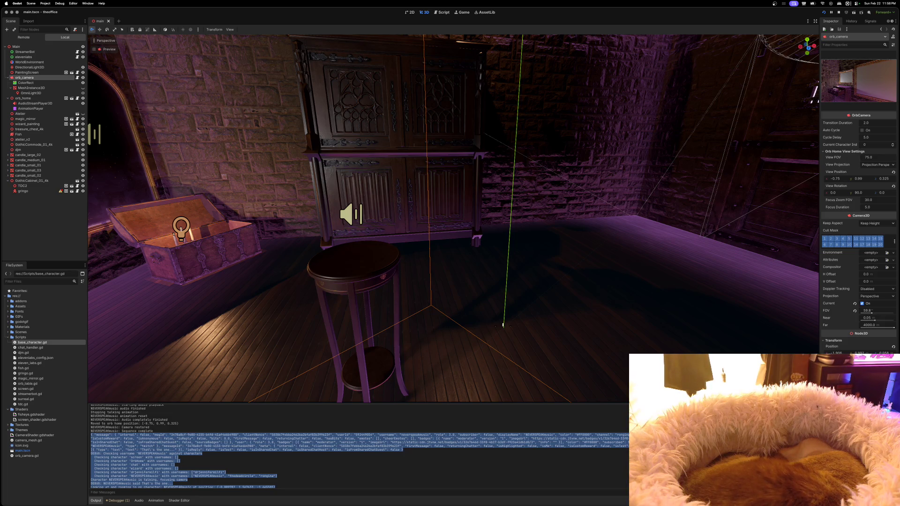
{"action": "mouse_move", "coordinate": [450, 505]}
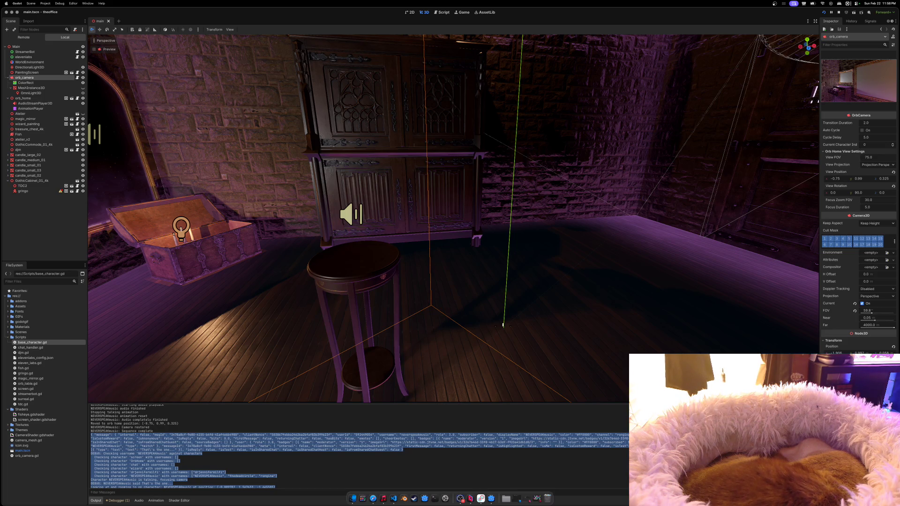
{"action": "key", "text": "ctrl+super+f"}
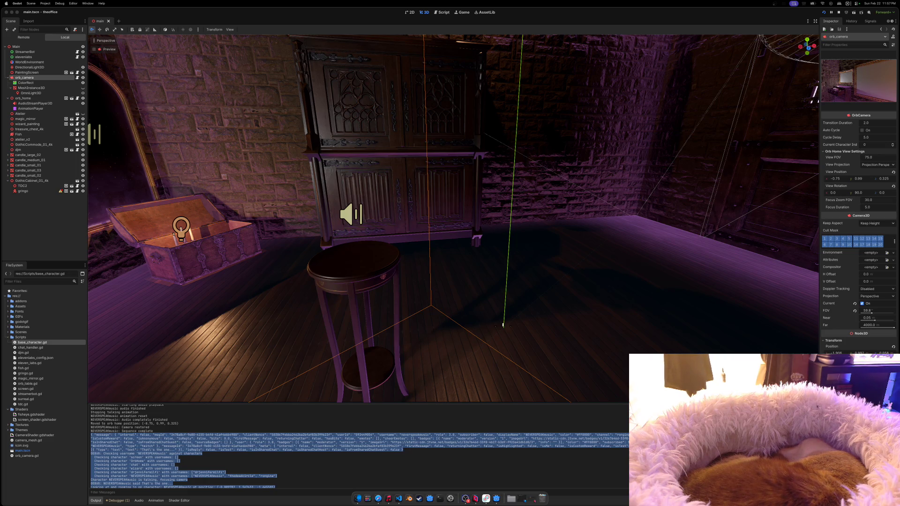
{"action": "key", "text": "super+Tab"}
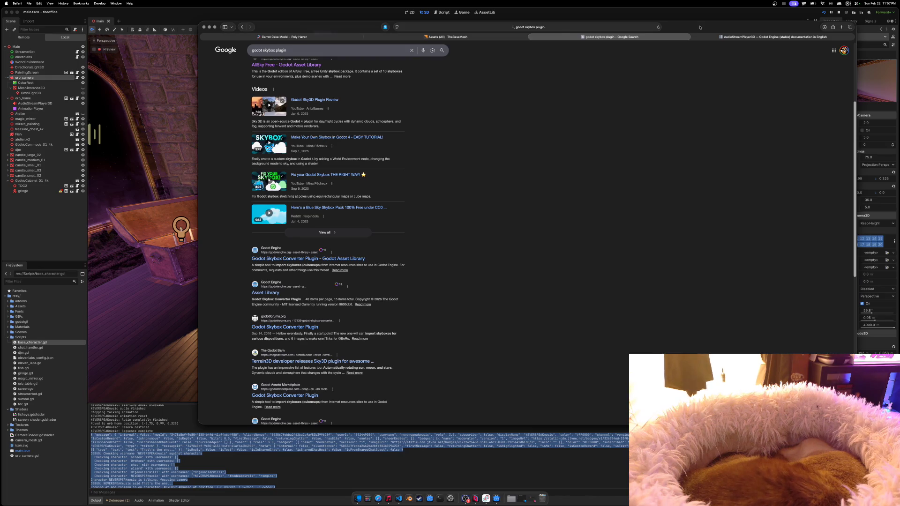
Step: In a new tab, go to YouTube and search for 'pop culture madeon'
{"action": "key", "text": "cmd+t"}
{"action": "type", "text": "youtube"}
{"action": "key", "text": "Return"}
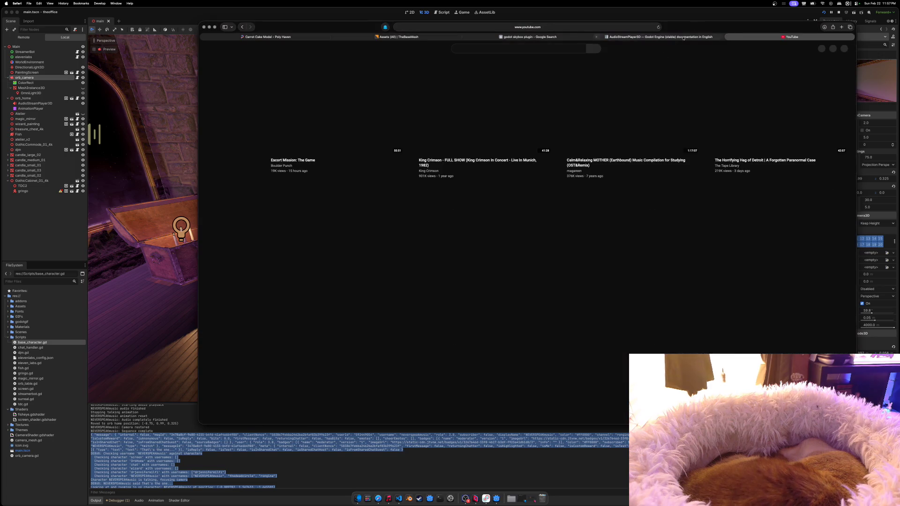
{"action": "left_click", "coordinate": [550, 49]}
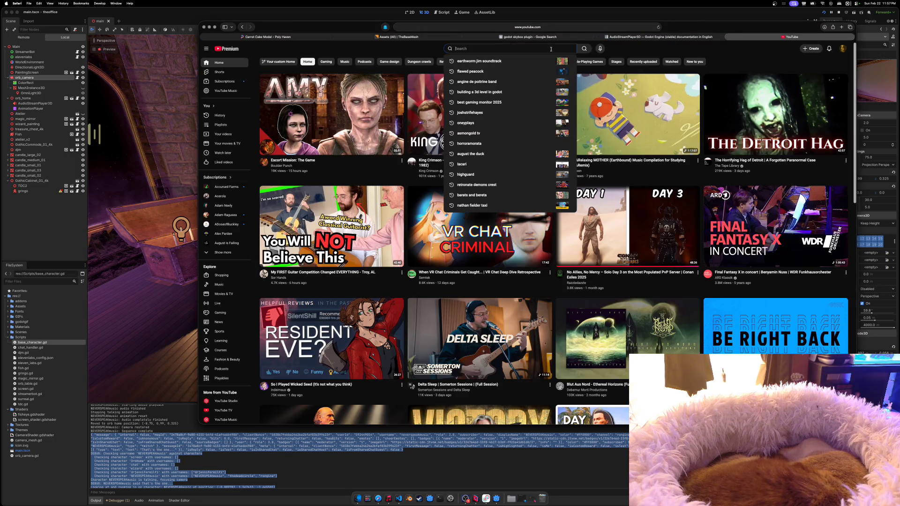
{"action": "type", "text": "pop culture mae"}
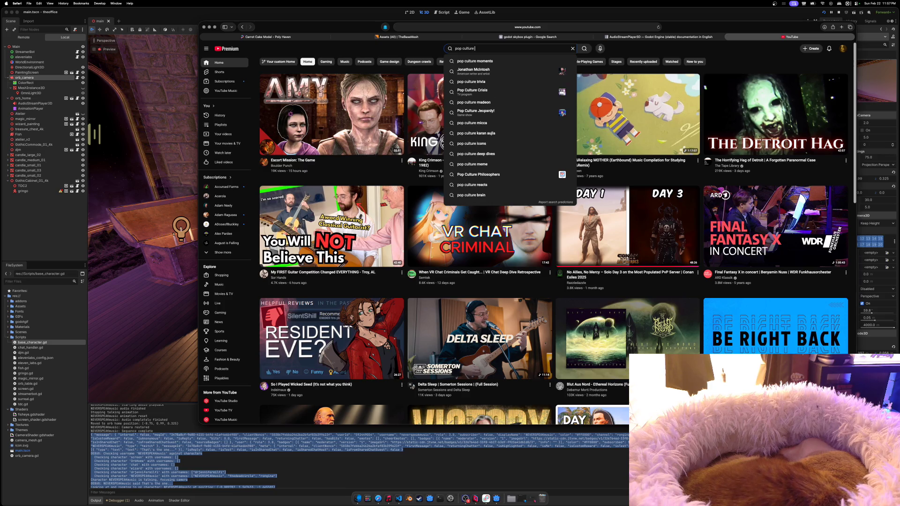
{"action": "key", "text": "BackSpace"}
{"action": "type", "text": "deon"}
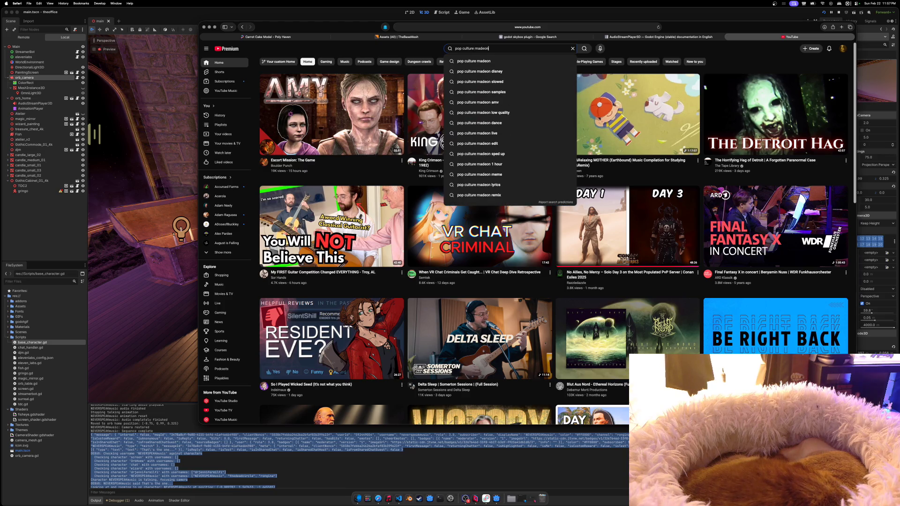
{"action": "key", "text": "Return"}
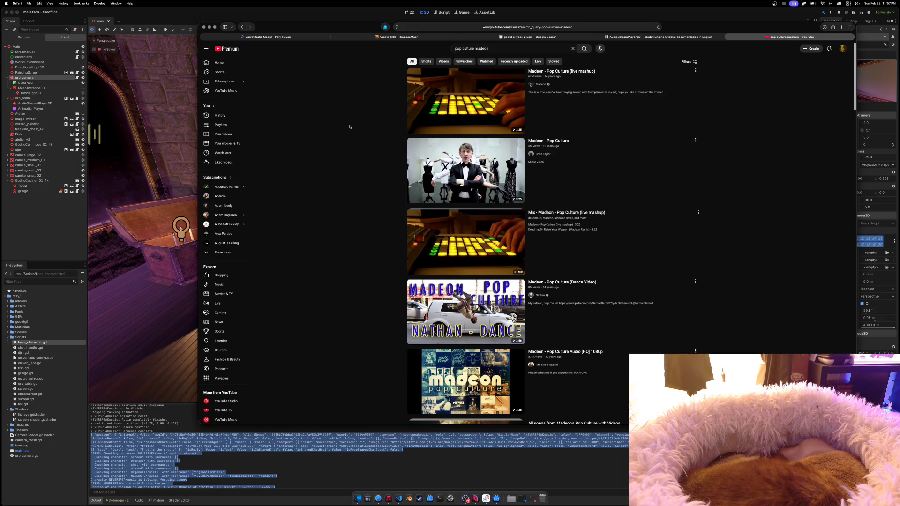
Step: Play Madeon - Pop Culture (Dance Video) and shrink the Safari window toward the upper right
{"action": "left_click", "coordinate": [464, 309]}
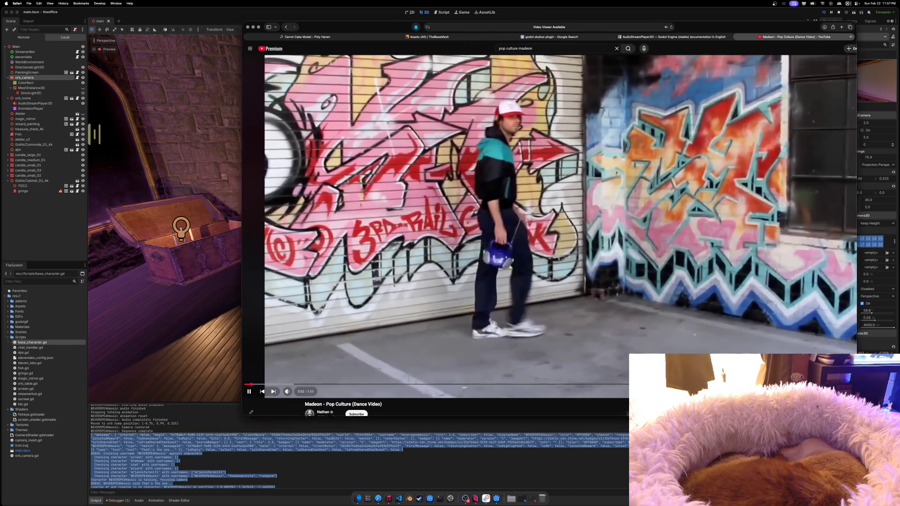
{"action": "mouse_move", "coordinate": [251, 412]}
{"action": "left_mouse_down"}
{"action": "mouse_move", "coordinate": [395, 301]}
{"action": "mouse_move", "coordinate": [446, 241]}
{"action": "mouse_move", "coordinate": [513, 262]}
{"action": "left_mouse_up"}
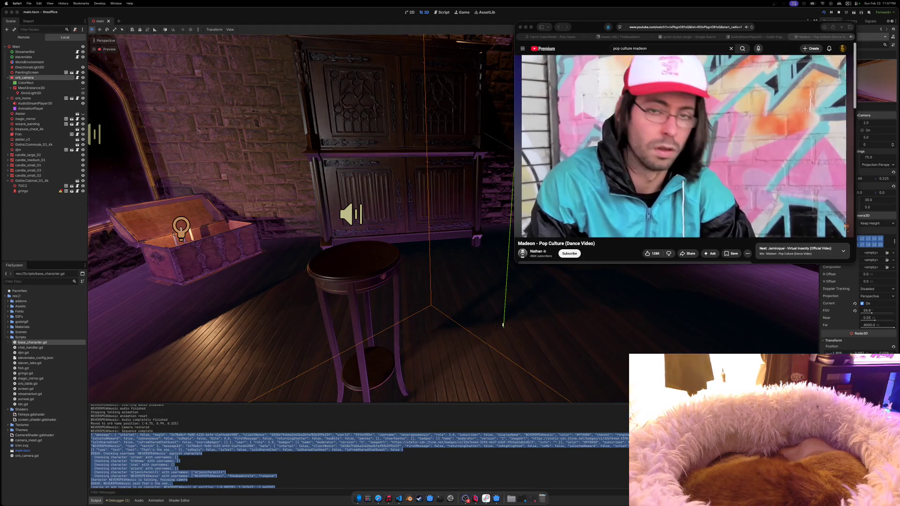
{"action": "left_click", "coordinate": [803, 27]}
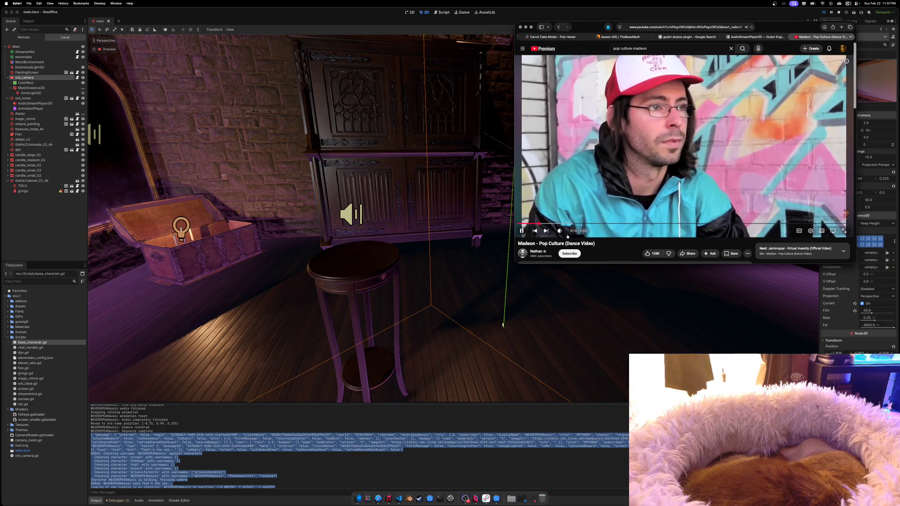
Step: Move the dance video window lower right to uncover Godot's Inspector, then return to the editor
{"action": "mouse_move", "coordinate": [571, 232]}
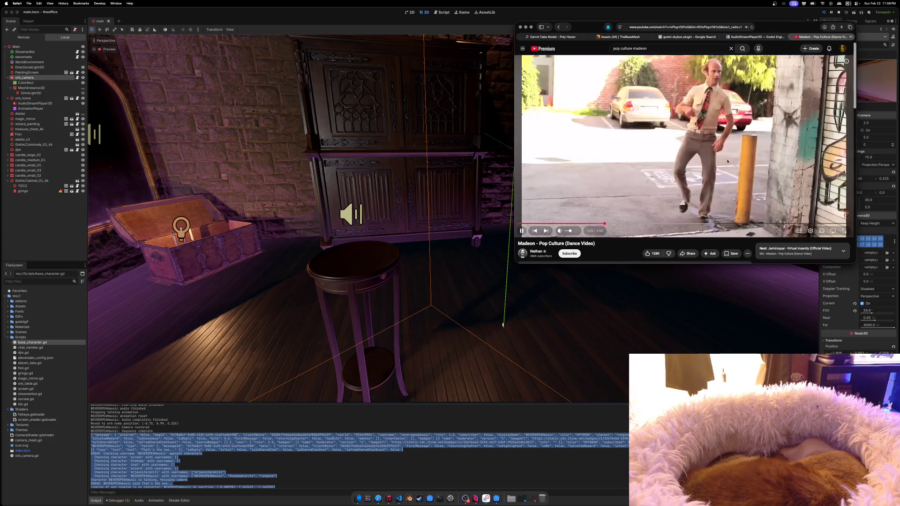
{"action": "scroll", "coordinate": [614, 248], "scroll_direction": "down", "scroll_amount": 1}
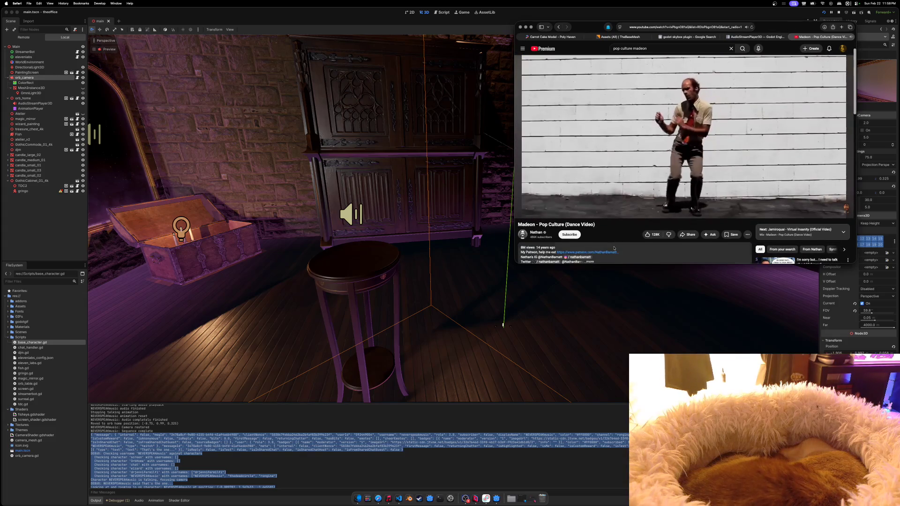
{"action": "scroll", "coordinate": [572, 247], "scroll_direction": "up", "scroll_amount": 1}
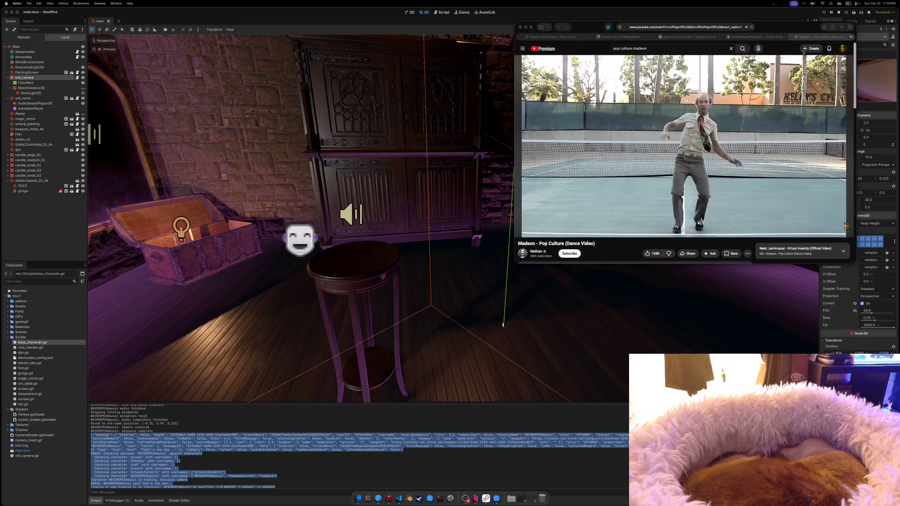
{"action": "mouse_move", "coordinate": [792, 29]}
{"action": "left_mouse_down"}
{"action": "mouse_move", "coordinate": [354, 23]}
{"action": "mouse_move", "coordinate": [715, 90]}
{"action": "mouse_move", "coordinate": [856, 102]}
{"action": "left_mouse_up"}
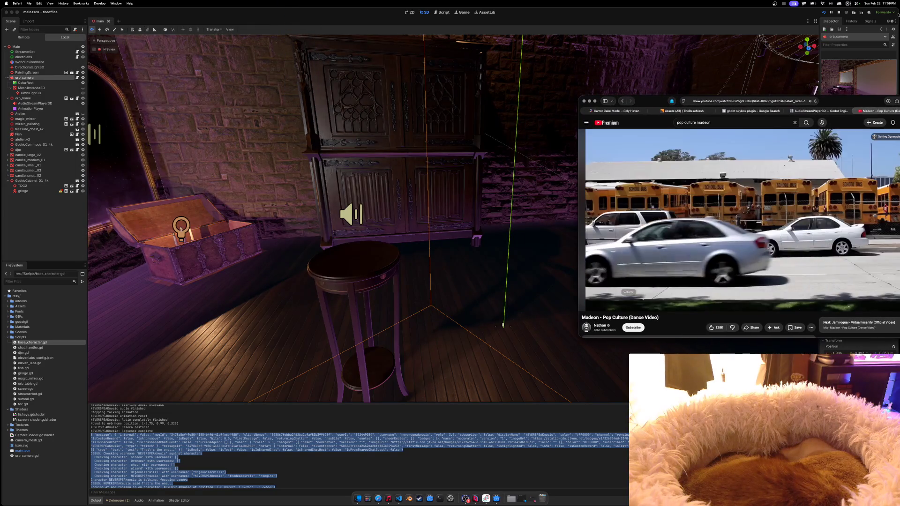
{"action": "left_click", "coordinate": [859, 68]}
Step: Shrink the editor, close the running game, move the video window to the top, and relaunch the project
{"action": "key", "text": "ctrl+alt+e"}
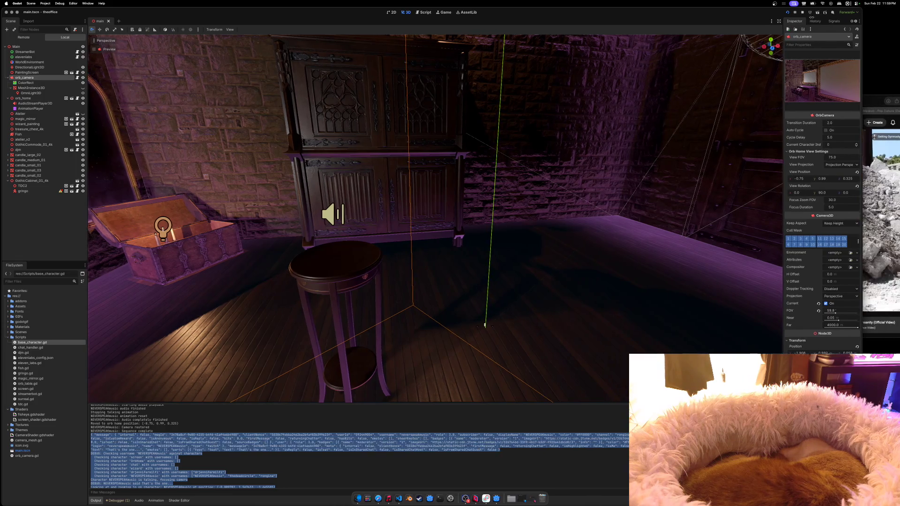
{"action": "left_click", "coordinate": [683, 37]}
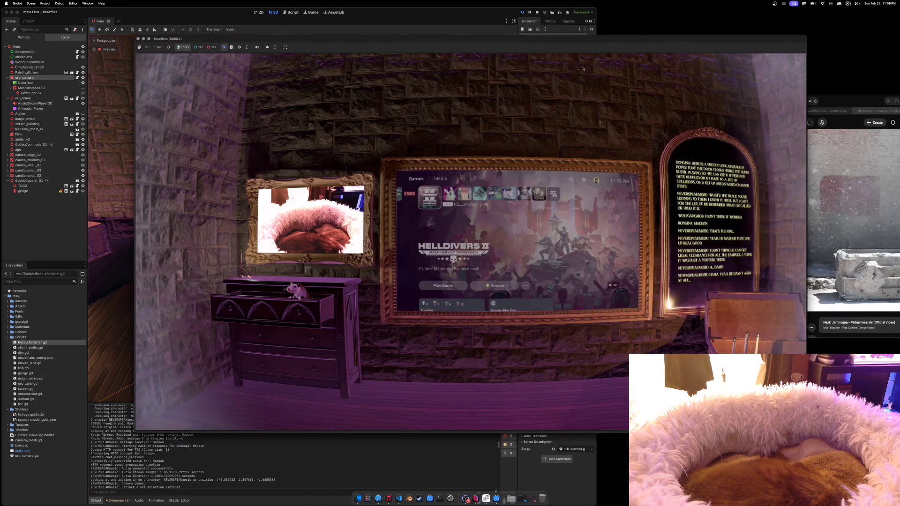
{"action": "left_click", "coordinate": [138, 39]}
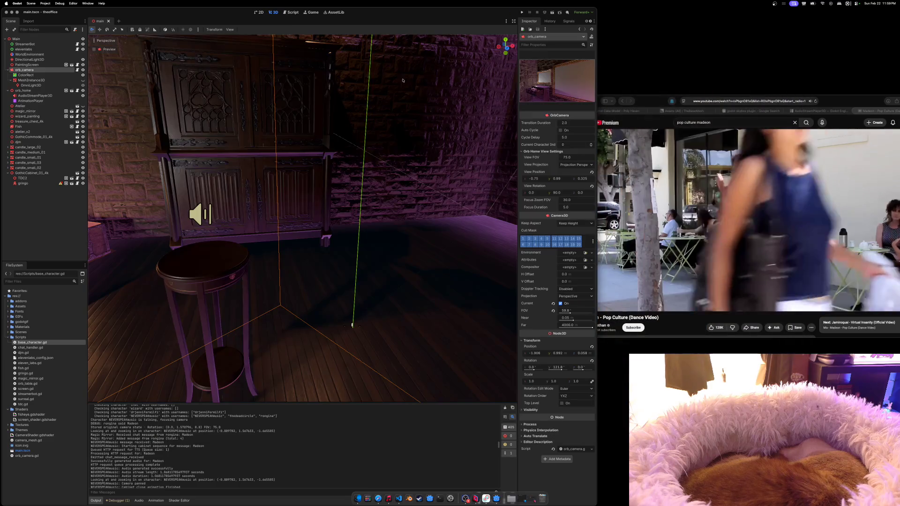
{"action": "left_click", "coordinate": [637, 33]}
{"action": "left_click_drag", "start_coordinate": [637, 34], "coordinate": [631, 12]}
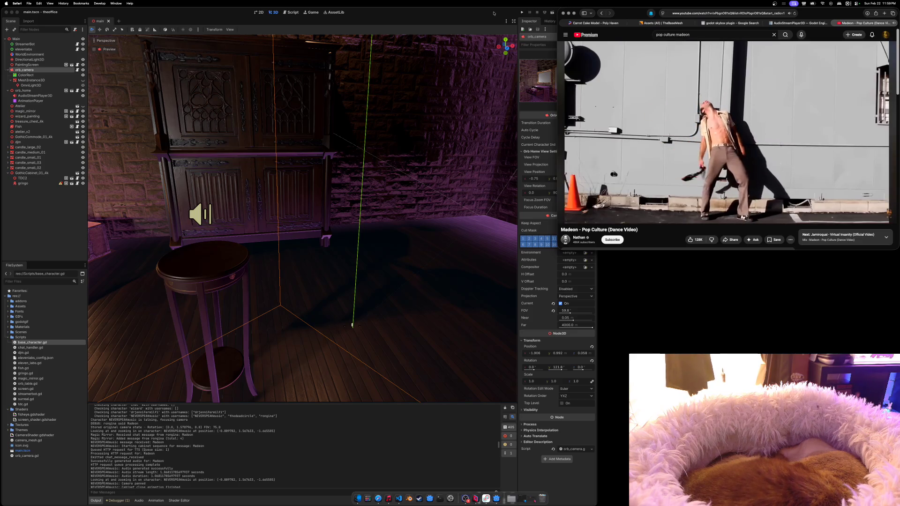
{"action": "left_click", "coordinate": [506, 75]}
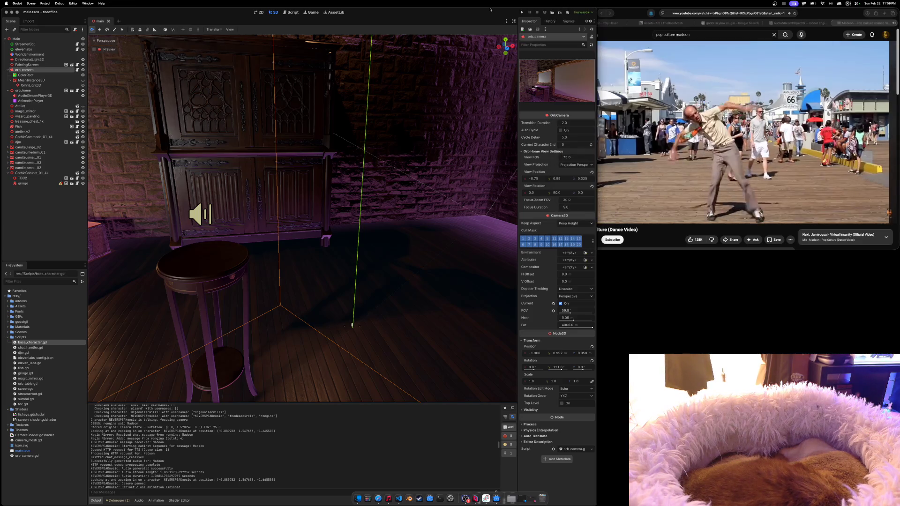
{"action": "key", "text": "super+b"}
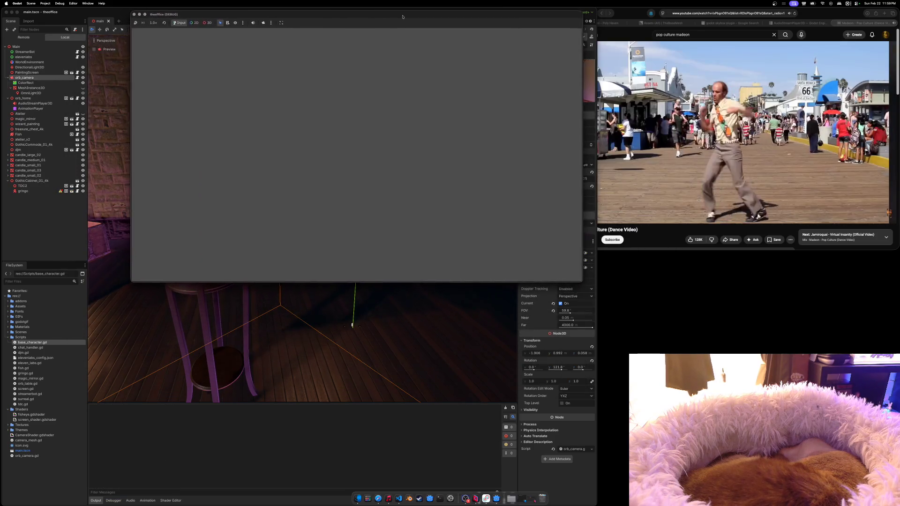
Step: Enlarge the game window from its bottom-left corner and watch the voiced cabinet sequence play
{"action": "mouse_move", "coordinate": [139, 279]}
{"action": "left_mouse_down"}
{"action": "mouse_move", "coordinate": [9, 373]}
{"action": "mouse_move", "coordinate": [3, 360]}
{"action": "left_mouse_up"}
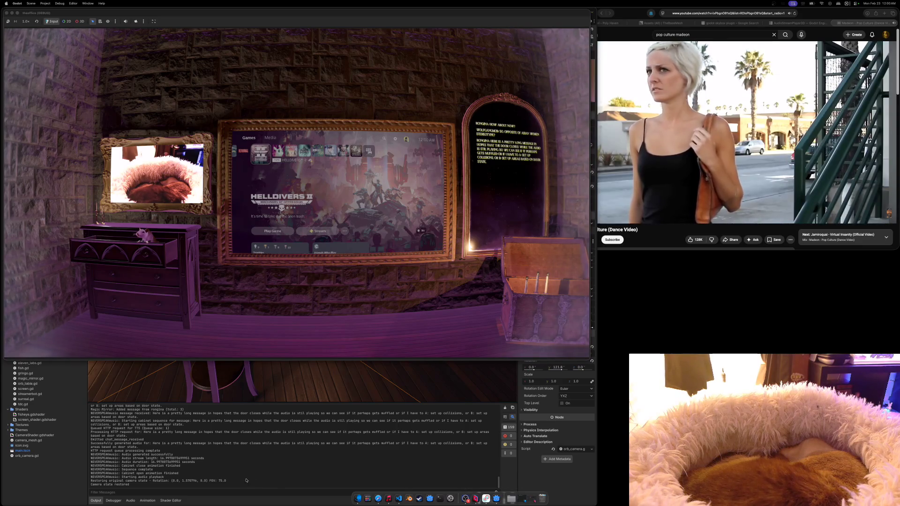
Step: Stop the game, select the cabinet sequence log lines, close the YouTube tab and hide the browser
{"action": "key", "text": "super+period"}
{"action": "mouse_move", "coordinate": [130, 486]}
{"action": "left_mouse_down"}
{"action": "mouse_move", "coordinate": [119, 474]}
{"action": "mouse_move", "coordinate": [116, 409]}
{"action": "mouse_move", "coordinate": [121, 444]}
{"action": "mouse_move", "coordinate": [96, 436]}
{"action": "mouse_move", "coordinate": [89, 422]}
{"action": "left_mouse_up"}
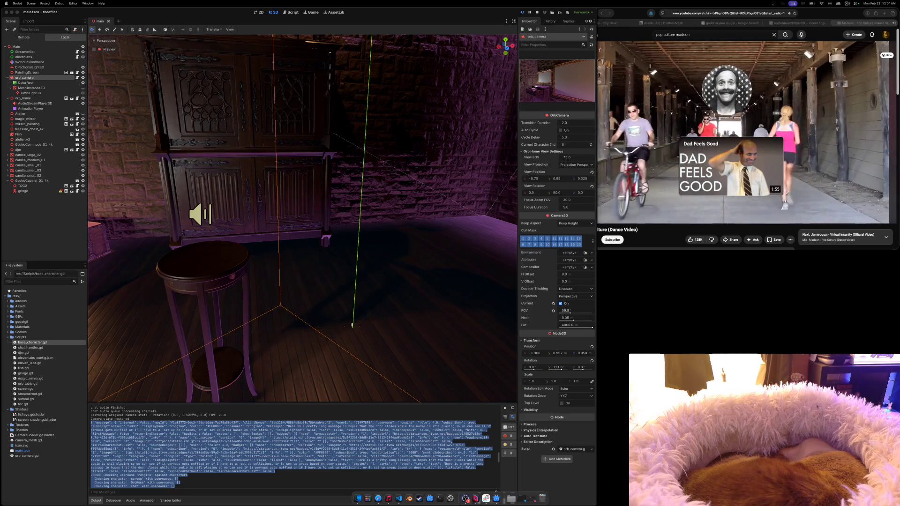
{"action": "left_click", "coordinate": [834, 23]}
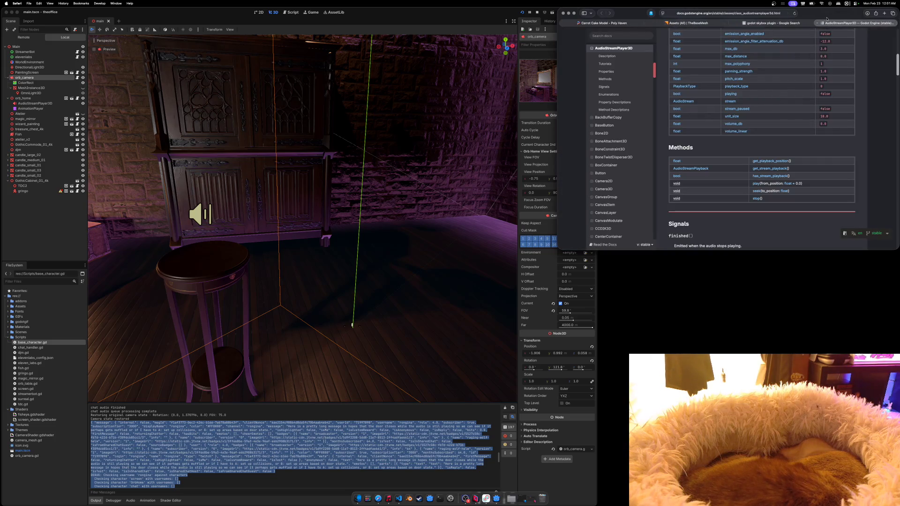
{"action": "key", "text": "super+m"}
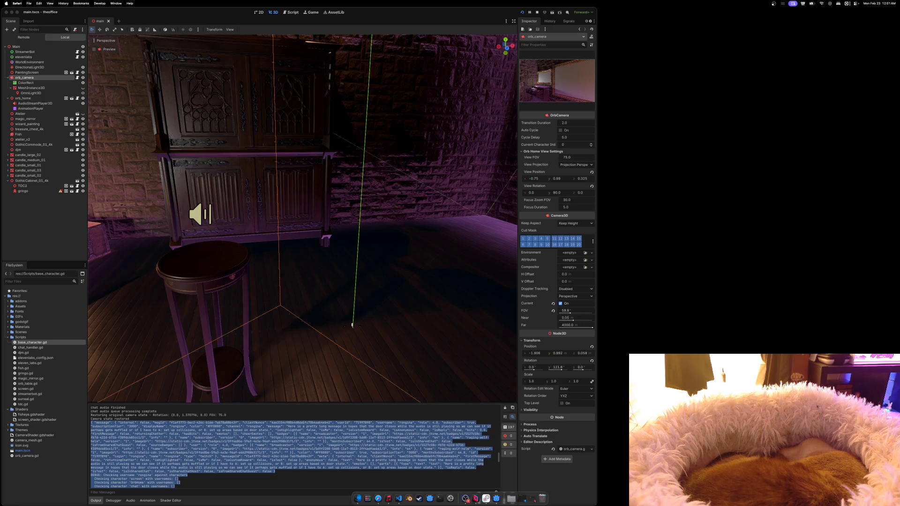